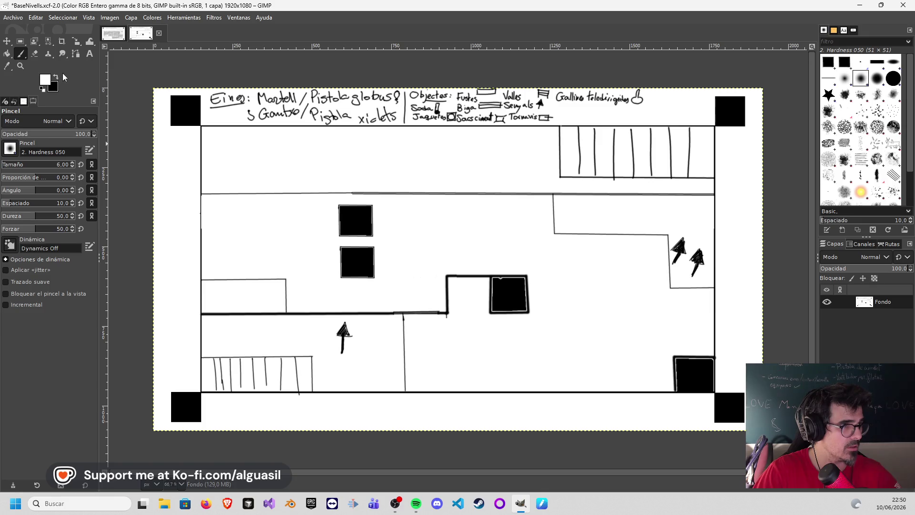
# - Draw a short wall jog beside the middle black block, leftward and then down
pyautogui.click(446, 276)
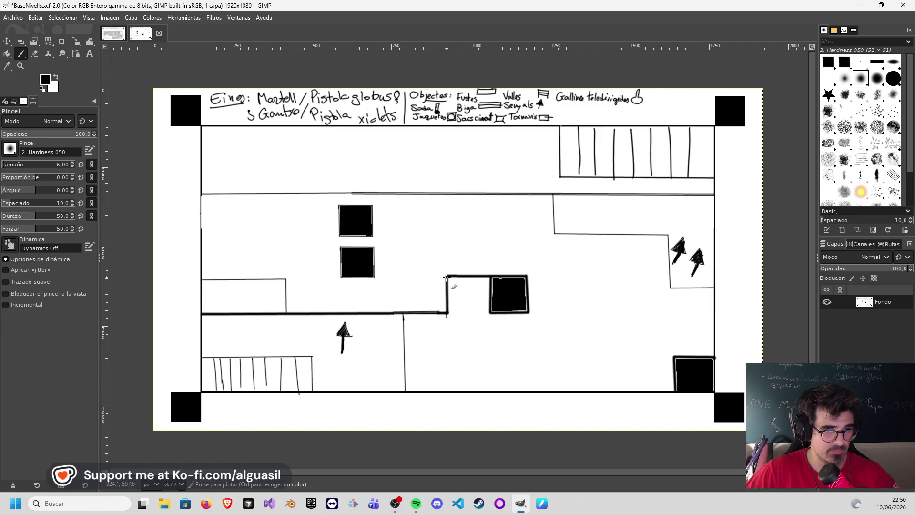
pyautogui.keyDown('shift'); pyautogui.click(410, 276); pyautogui.keyUp('shift')
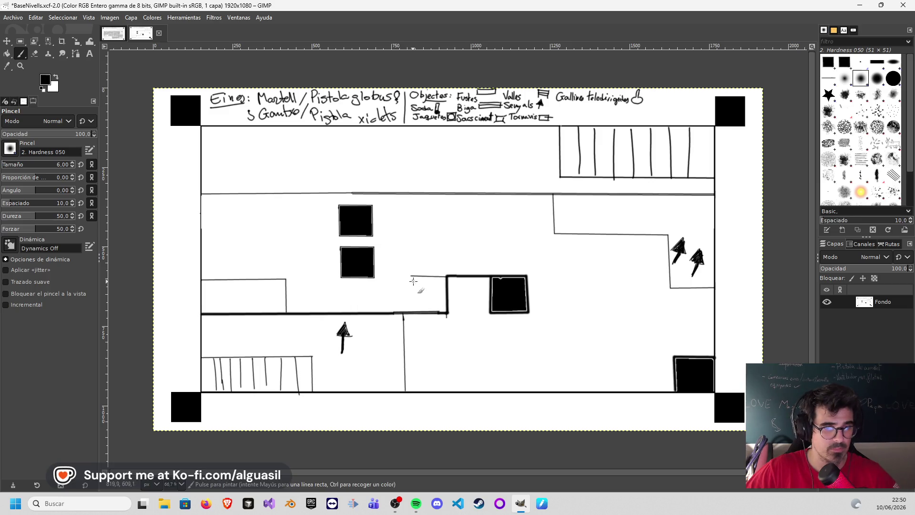
pyautogui.keyDown('shift'); pyautogui.click(409, 310); pyautogui.keyUp('shift')
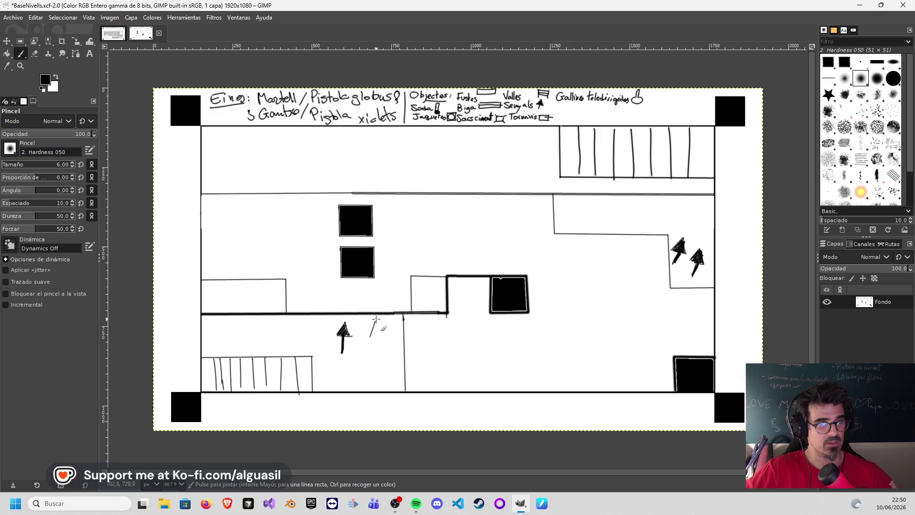
# - Add a second filled upward arrow with a shaft beside the lower-left arrow
pyautogui.moveTo(376, 324)
pyautogui.mouseDown()
pyautogui.moveTo(375, 336)
pyautogui.moveTo(382, 329)
pyautogui.mouseUp()
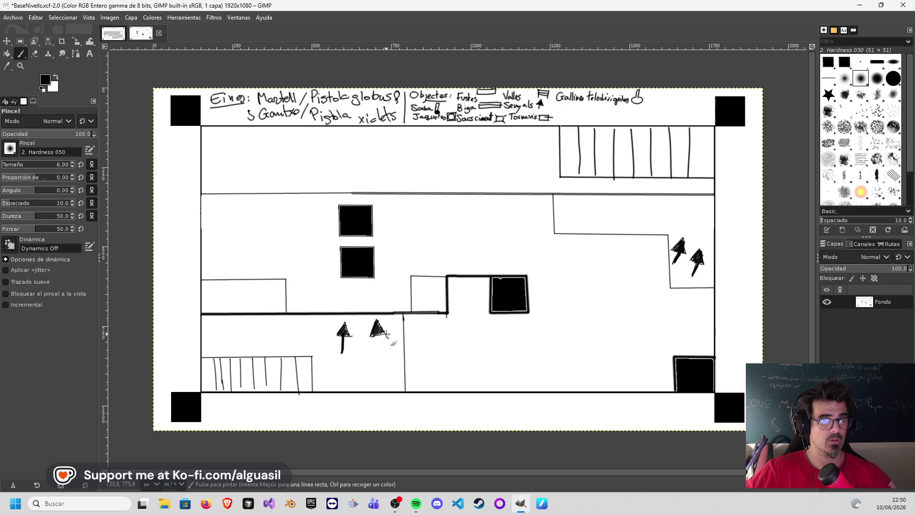
pyautogui.moveTo(378, 332); pyautogui.dragTo(381, 349)
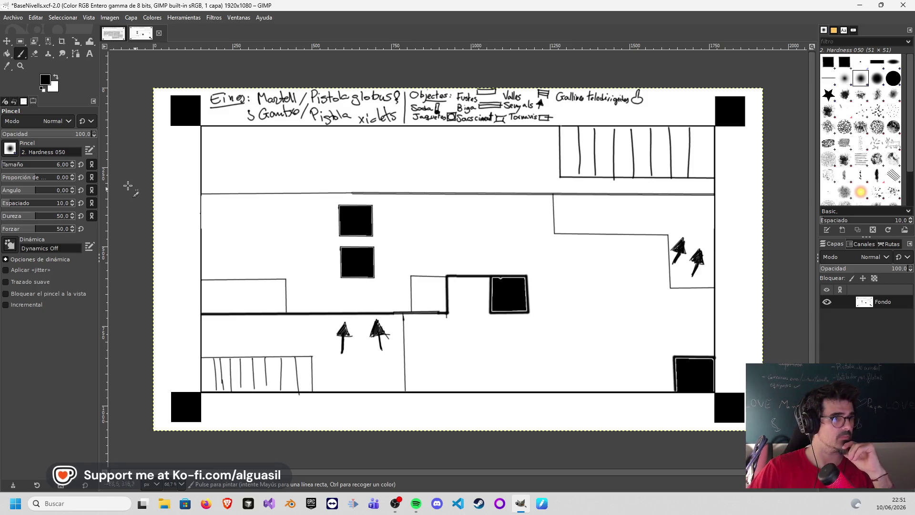
pyautogui.moveTo(20, 53)
pyautogui.mouseDown()
pyautogui.moveTo(48, 67)
pyautogui.moveTo(50, 79)
pyautogui.mouseUp()
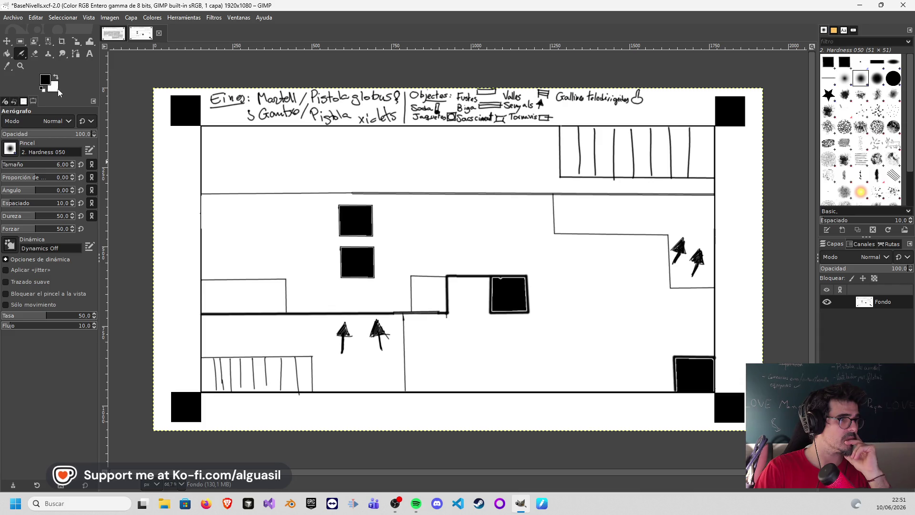
# - Set the background colour to light grey and the Airbrush size to 82, then test grey strokes
pyautogui.click(55, 87)
pyautogui.click(17, 66)
pyautogui.moveTo(17, 64); pyautogui.dragTo(12, 52)
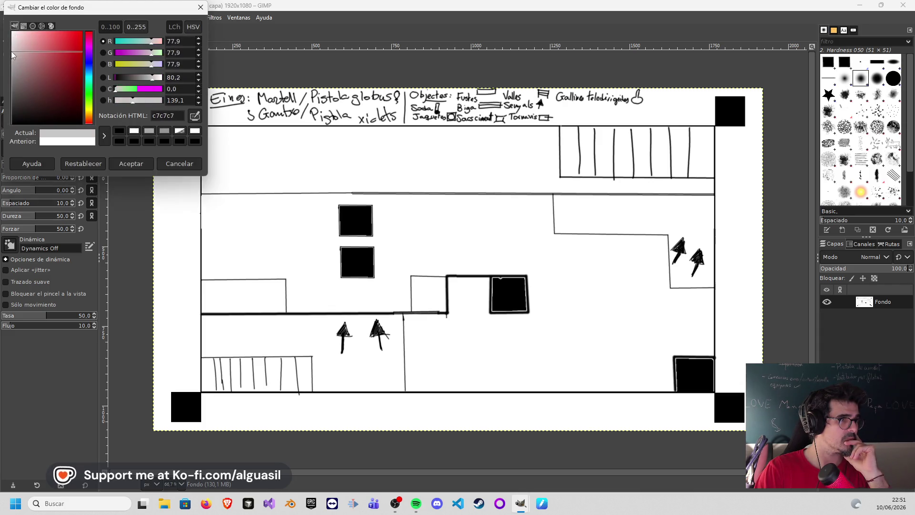
pyautogui.click(125, 163)
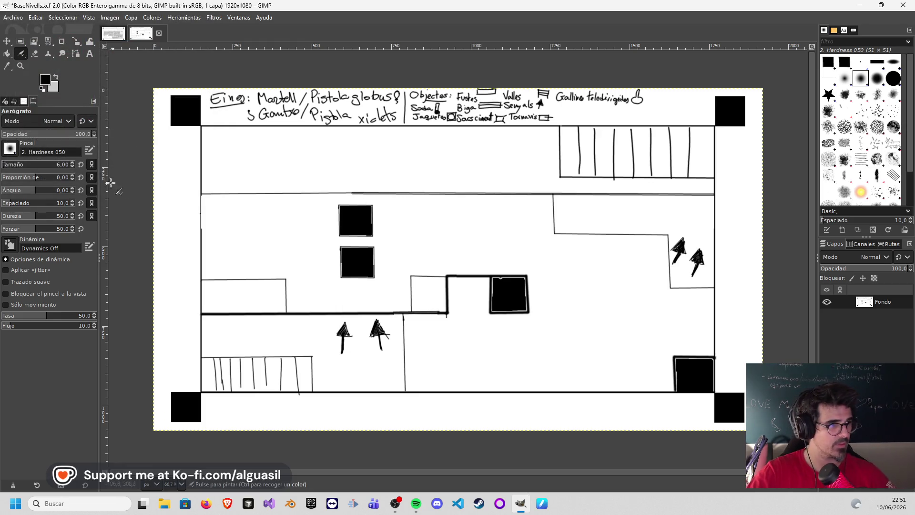
pyautogui.moveTo(62, 164); pyautogui.dragTo(16, 168)
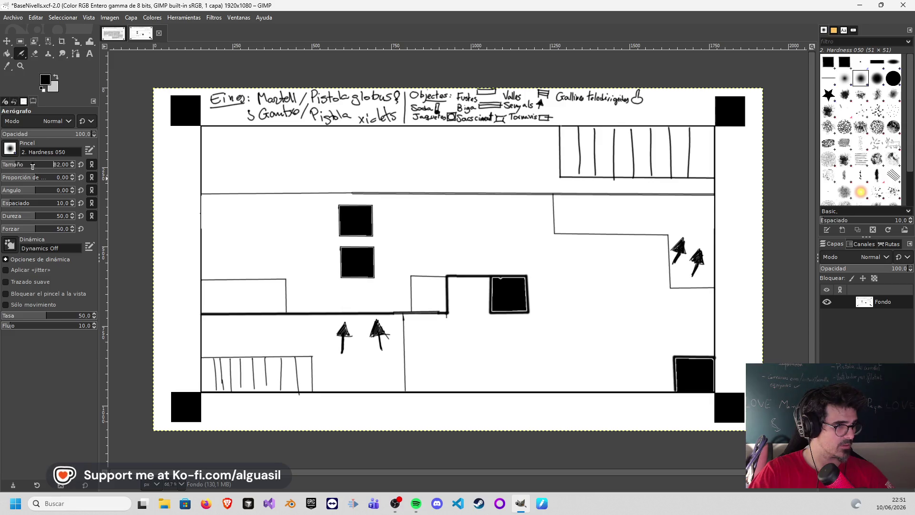
pyautogui.moveTo(260, 224)
pyautogui.mouseDown()
pyautogui.moveTo(213, 206)
pyautogui.moveTo(311, 202)
pyautogui.moveTo(323, 249)
pyautogui.moveTo(224, 219)
pyautogui.moveTo(215, 252)
pyautogui.moveTo(245, 266)
pyautogui.moveTo(310, 271)
pyautogui.moveTo(302, 297)
pyautogui.moveTo(332, 285)
pyautogui.moveTo(223, 217)
pyautogui.moveTo(276, 238)
pyautogui.mouseUp()
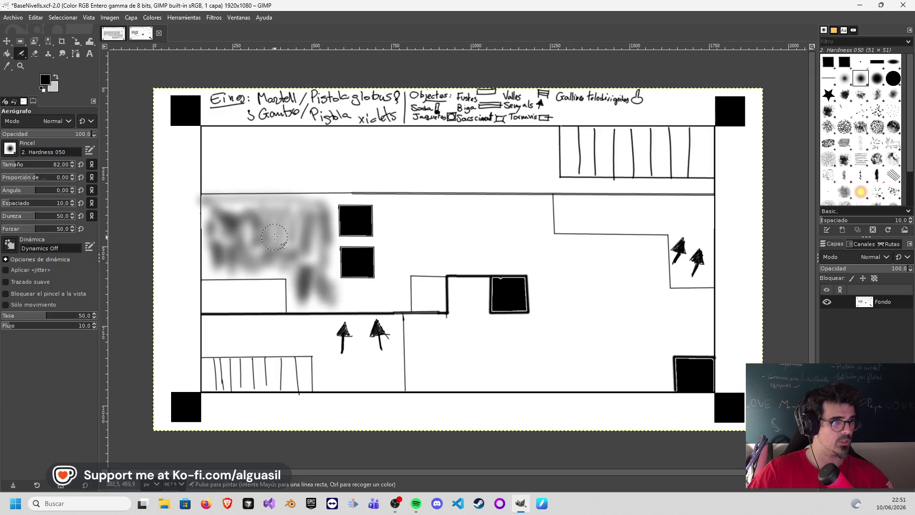
# - Undo the test strokes, switch to a paler grey and shade the middle band and lower-right floor
pyautogui.hotkey('ctrl', 'z')
pyautogui.hotkey('ctrl', 'z')
pyautogui.hotkey('ctrl', 'z')
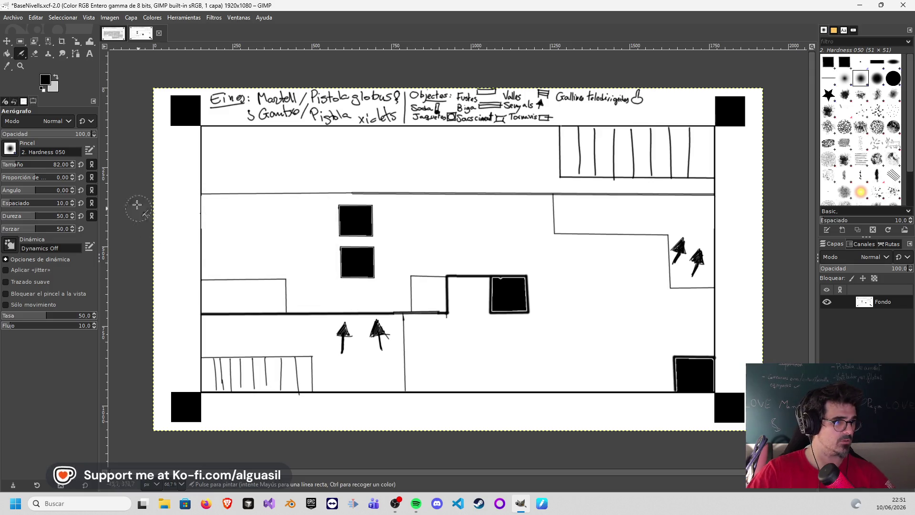
pyautogui.click(53, 87)
pyautogui.moveTo(15, 53); pyautogui.dragTo(11, 42)
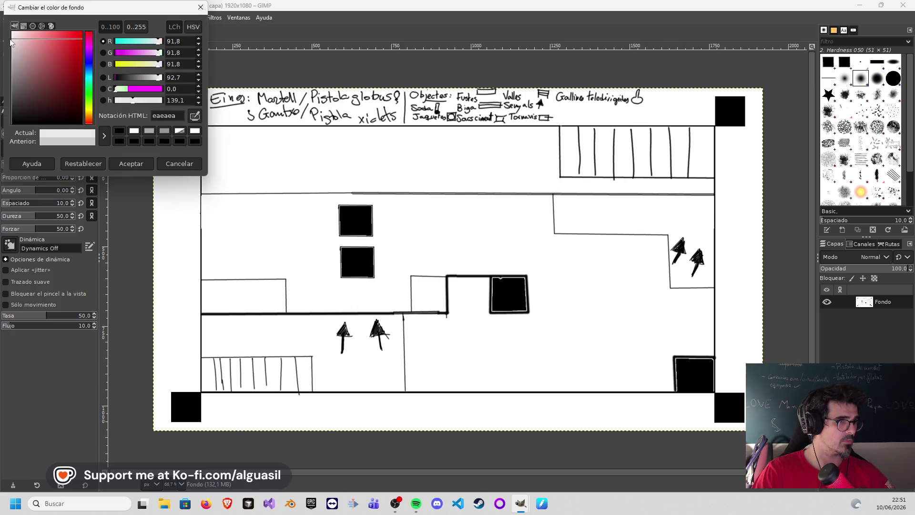
pyautogui.click(131, 163)
pyautogui.moveTo(213, 228)
pyautogui.mouseDown()
pyautogui.moveTo(207, 200)
pyautogui.moveTo(299, 231)
pyautogui.moveTo(299, 212)
pyautogui.moveTo(229, 212)
pyautogui.moveTo(317, 199)
pyautogui.moveTo(243, 226)
pyautogui.moveTo(316, 263)
pyautogui.moveTo(311, 271)
pyautogui.moveTo(275, 241)
pyautogui.moveTo(210, 255)
pyautogui.moveTo(272, 252)
pyautogui.moveTo(328, 282)
pyautogui.moveTo(316, 289)
pyautogui.moveTo(405, 293)
pyautogui.moveTo(383, 219)
pyautogui.moveTo(535, 206)
pyautogui.moveTo(529, 229)
pyautogui.moveTo(481, 248)
pyautogui.moveTo(424, 247)
pyautogui.moveTo(404, 210)
pyautogui.moveTo(547, 210)
pyautogui.moveTo(526, 267)
pyautogui.moveTo(582, 247)
pyautogui.moveTo(626, 280)
pyautogui.moveTo(698, 310)
pyautogui.moveTo(686, 334)
pyautogui.moveTo(644, 320)
pyautogui.moveTo(642, 285)
pyautogui.moveTo(598, 351)
pyautogui.moveTo(579, 286)
pyautogui.moveTo(548, 266)
pyautogui.moveTo(502, 333)
pyautogui.moveTo(480, 295)
pyautogui.moveTo(457, 282)
pyautogui.moveTo(480, 313)
pyautogui.moveTo(427, 324)
pyautogui.moveTo(414, 353)
pyautogui.moveTo(433, 362)
pyautogui.moveTo(477, 353)
pyautogui.moveTo(537, 373)
pyautogui.moveTo(582, 328)
pyautogui.moveTo(599, 371)
pyautogui.moveTo(636, 376)
pyautogui.moveTo(660, 362)
pyautogui.moveTo(660, 304)
pyautogui.moveTo(628, 241)
pyautogui.moveTo(557, 236)
pyautogui.moveTo(584, 267)
pyautogui.moveTo(422, 248)
pyautogui.mouseUp()
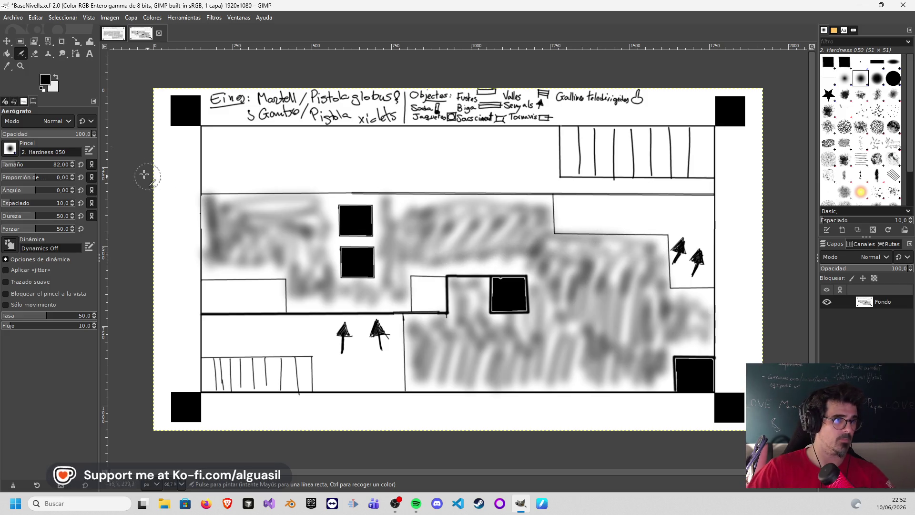
# - Switch back to the Paintbrush and save the plan as nivell5.xcf beside nivell4.xcf
pyautogui.click(33, 57)
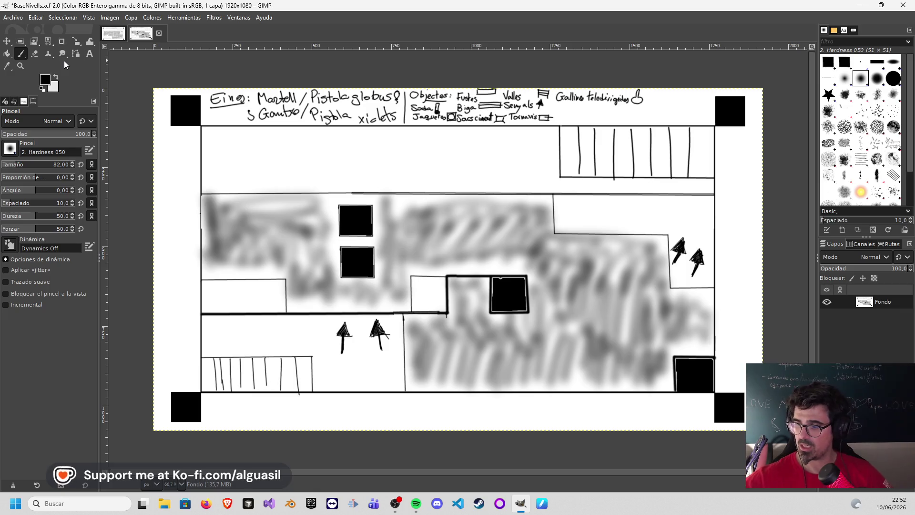
pyautogui.click(14, 18)
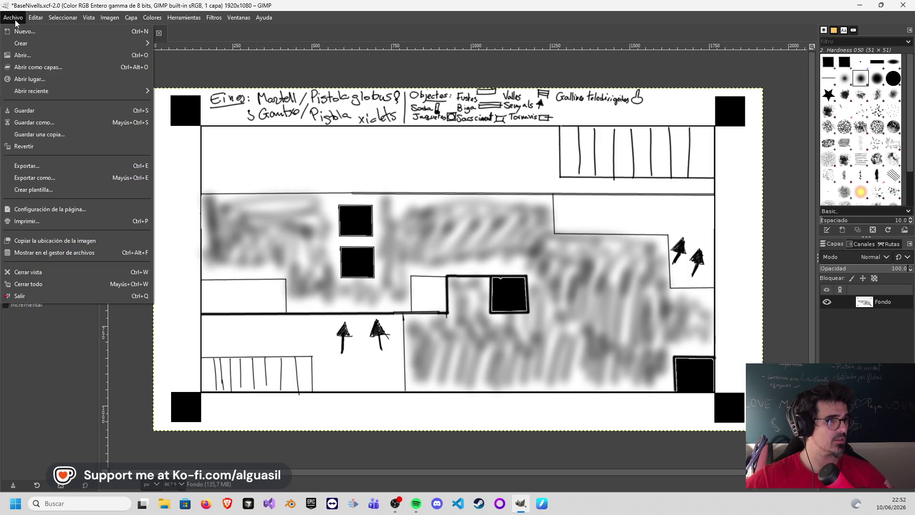
pyautogui.click(71, 122)
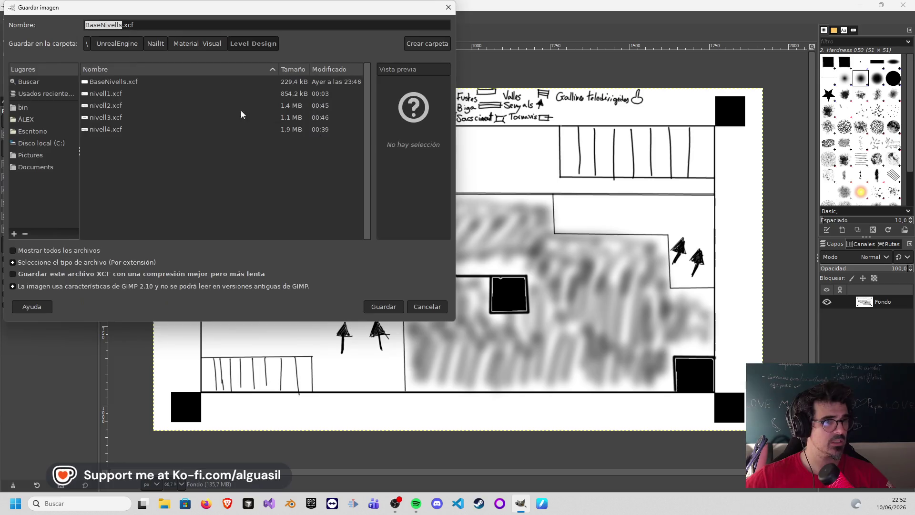
pyautogui.click(122, 130)
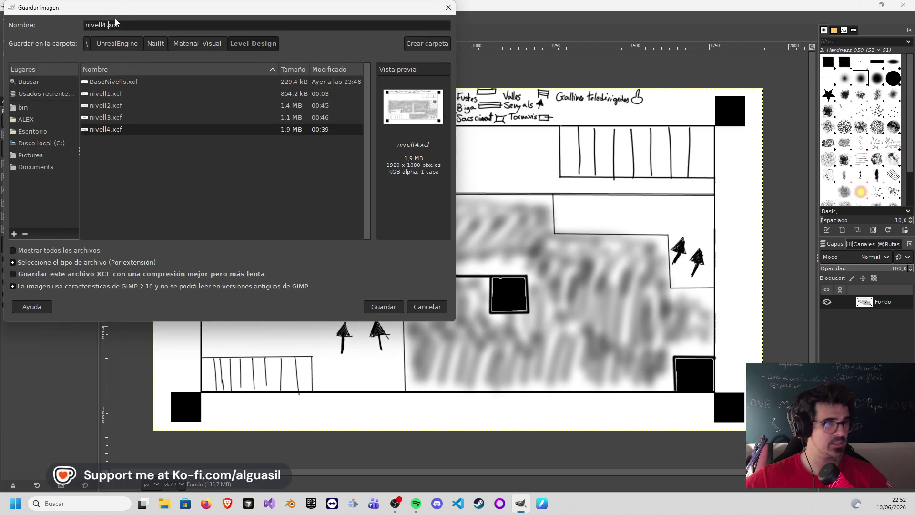
pyautogui.press('BackSpace')
pyautogui.press('BackSpace')
pyautogui.press('BackSpace')
pyautogui.write('5.xcf')
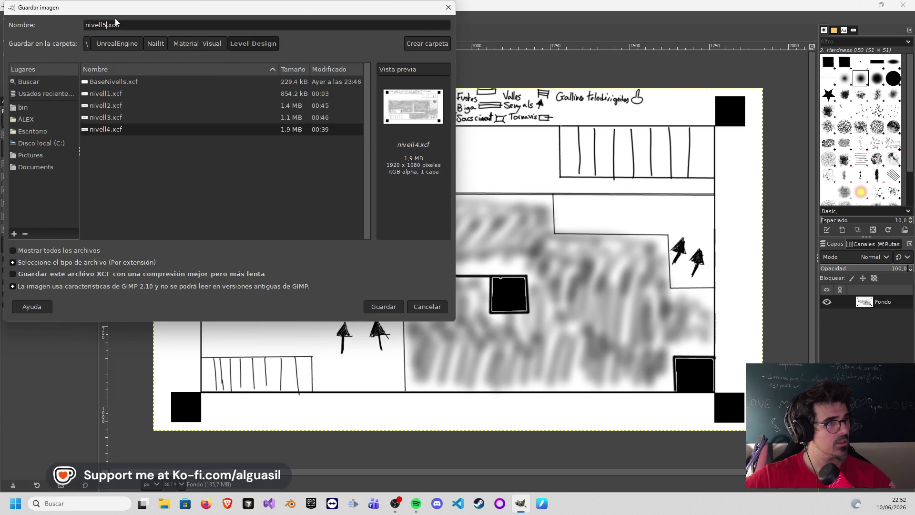
pyautogui.click(380, 307)
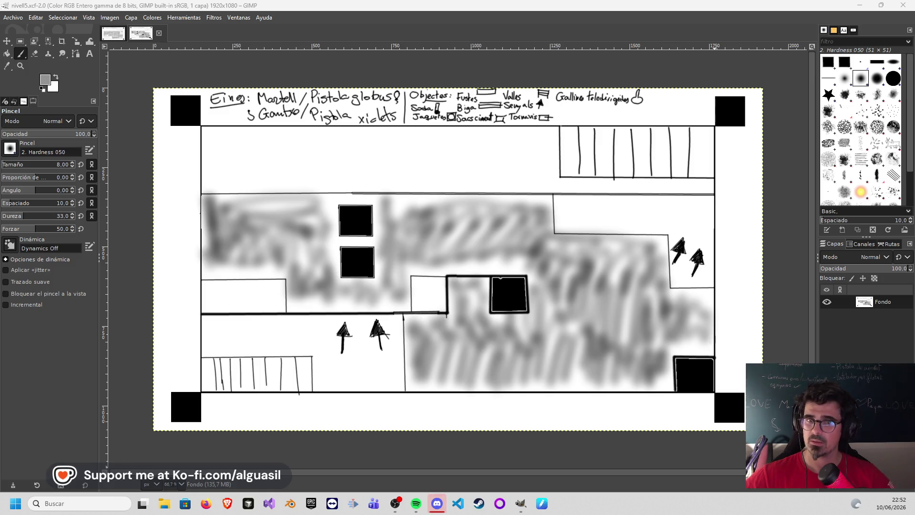
# - Open the BaseNivells.xcf template from the Open dialog
pyautogui.click(12, 18)
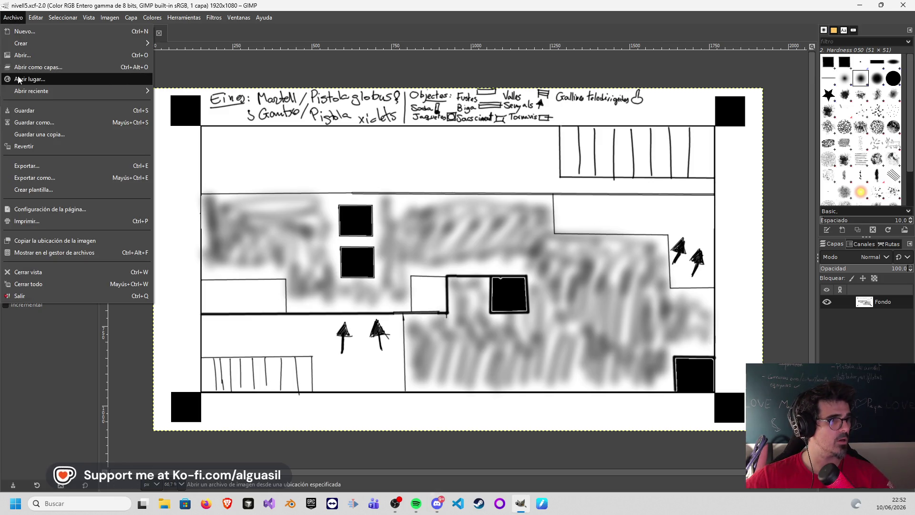
pyautogui.click(22, 55)
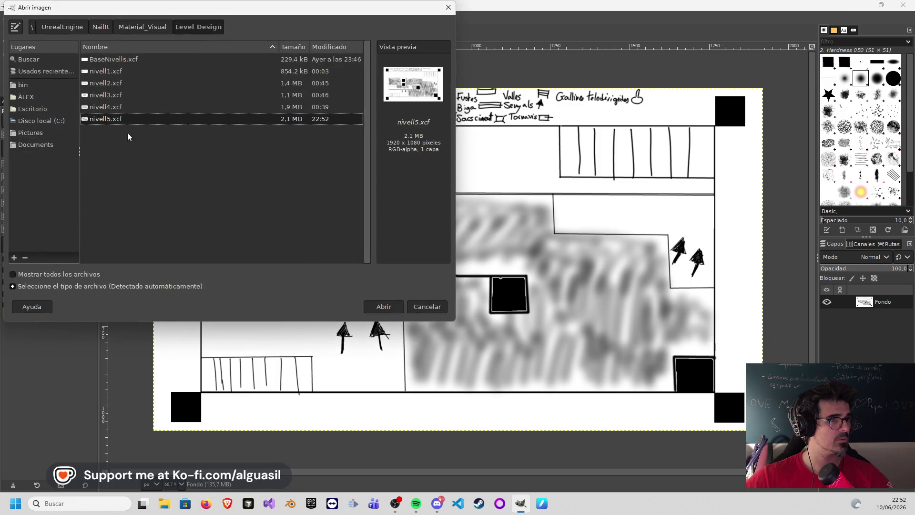
pyautogui.doubleClick(123, 59)
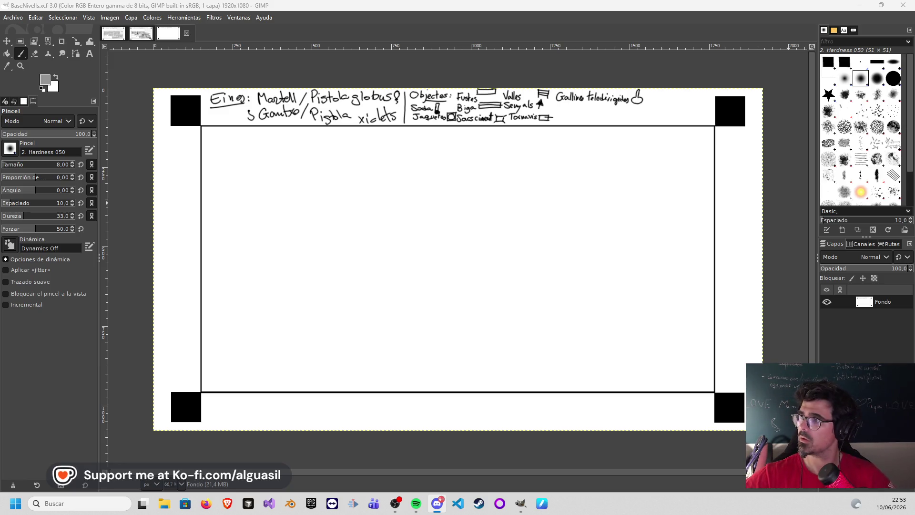
pyautogui.hotkey('alt', 'Tab')
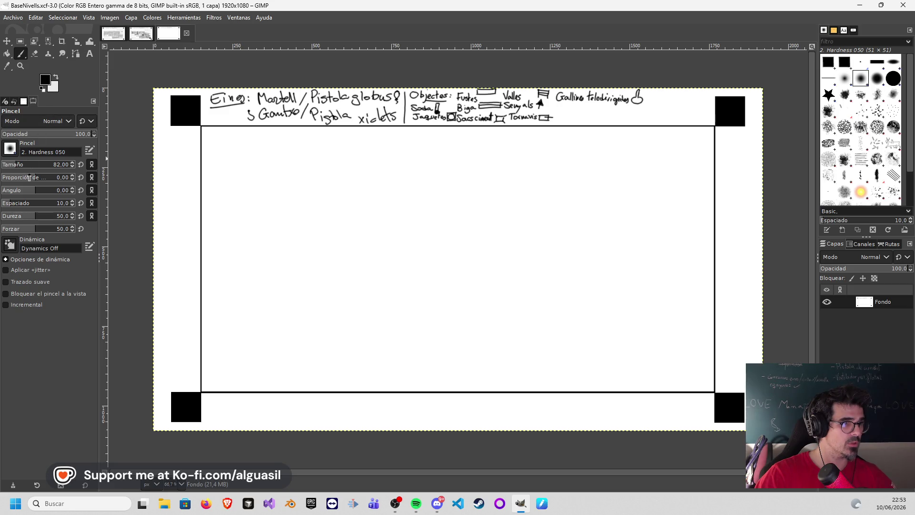
# - Reduce the brush to size 20 and draw straight walls boxing off the top-right corner
pyautogui.moveTo(10, 170); pyautogui.dragTo(6, 166)
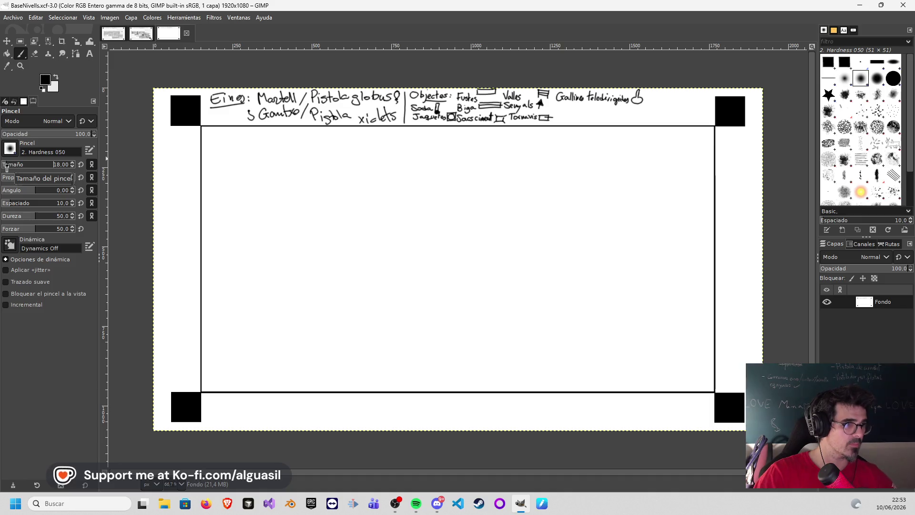
pyautogui.scroll(-3, 5, 166)
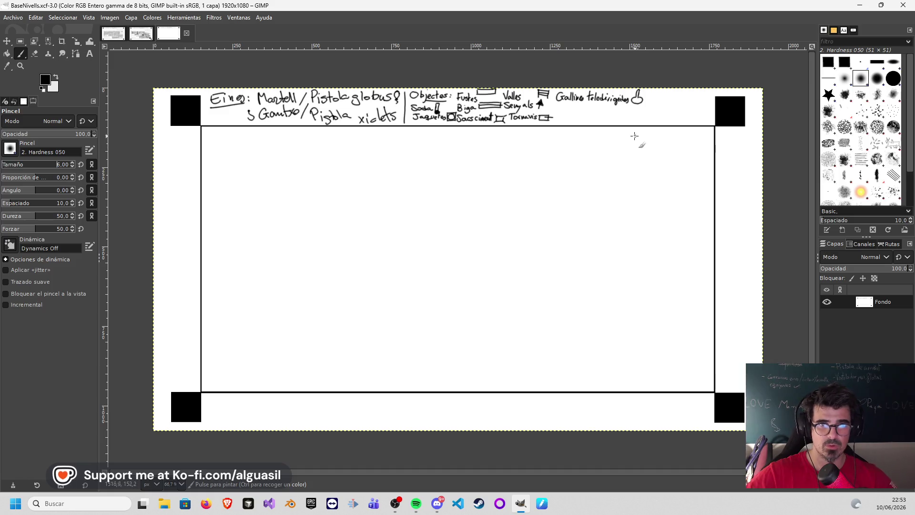
pyautogui.click(618, 126)
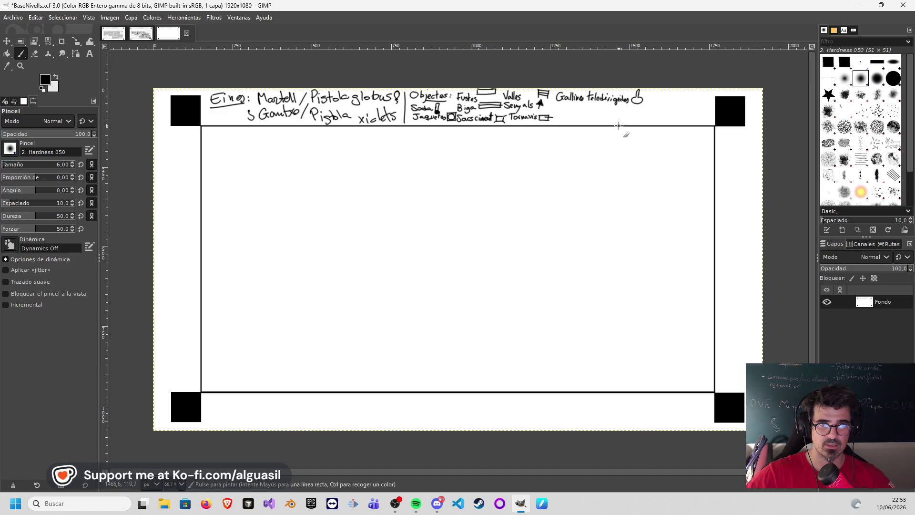
pyautogui.click(619, 164)
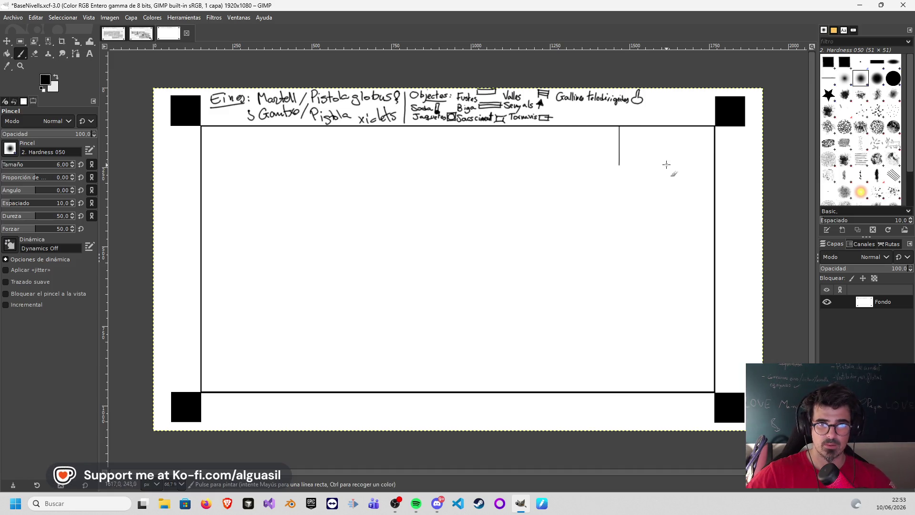
pyautogui.click(713, 167)
# - Fill the top-right box with vertical hatch strokes
pyautogui.moveTo(627, 131); pyautogui.dragTo(628, 168)
pyautogui.moveTo(638, 131)
pyautogui.mouseDown()
pyautogui.moveTo(639, 168)
pyautogui.moveTo(647, 168)
pyautogui.mouseUp()
pyautogui.moveTo(660, 127); pyautogui.dragTo(660, 158)
pyautogui.moveTo(671, 127)
pyautogui.mouseDown()
pyautogui.moveTo(671, 163)
pyautogui.moveTo(681, 163)
pyautogui.mouseUp()
pyautogui.moveTo(706, 134); pyautogui.dragTo(705, 173)
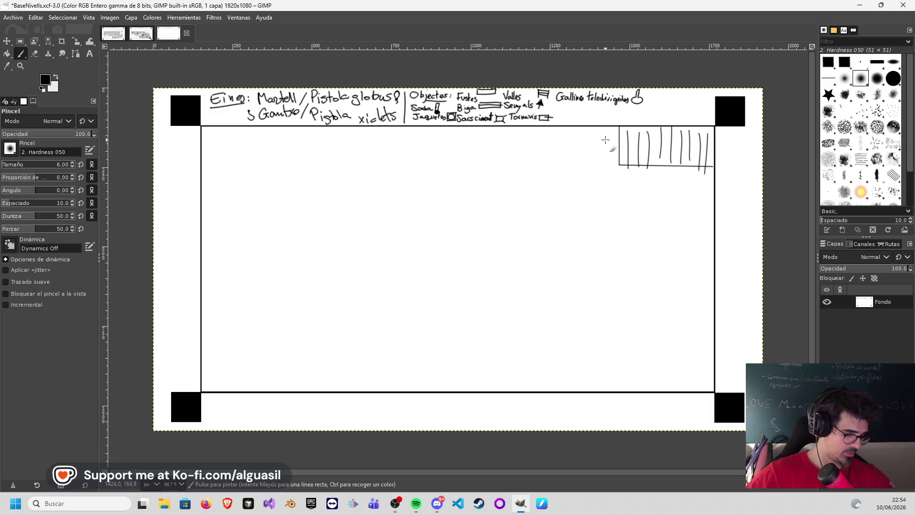
# - Wall off the top-right room with a vertical line and a wall across to the right border
pyautogui.click(543, 126)
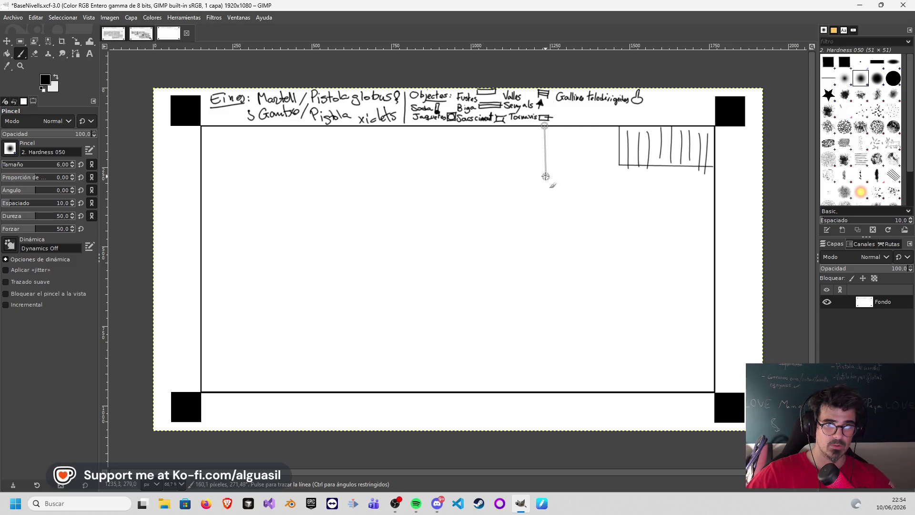
pyautogui.keyDown('shift'); pyautogui.click(545, 196); pyautogui.keyUp('shift')
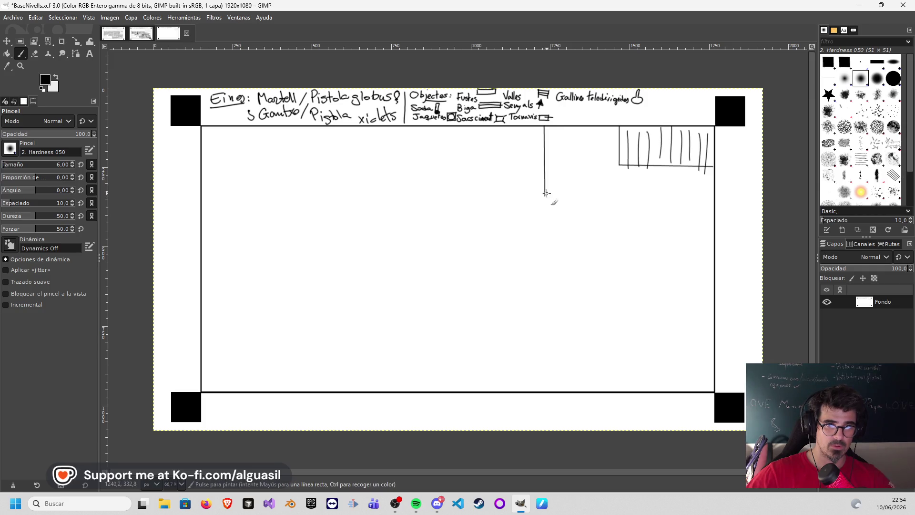
pyautogui.keyDown('shift'); pyautogui.click(713, 199); pyautogui.keyUp('shift')
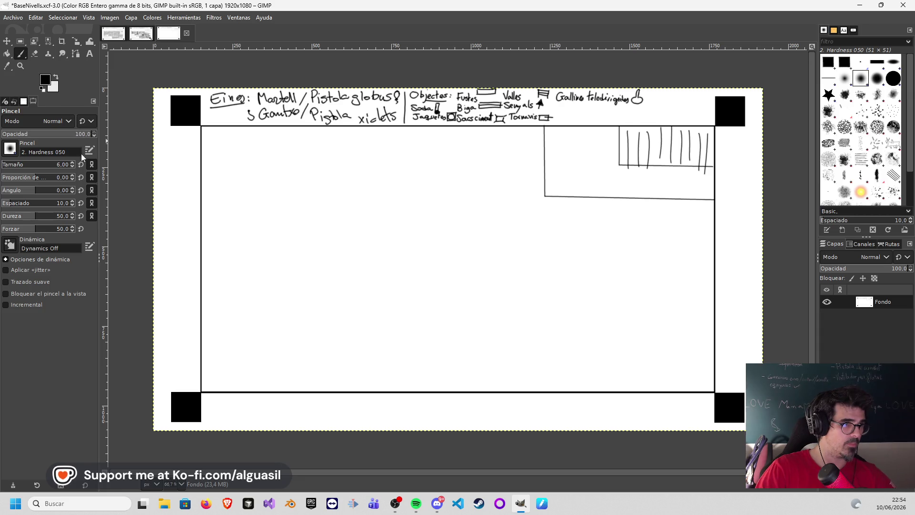
pyautogui.click(6, 170)
pyautogui.write('20')
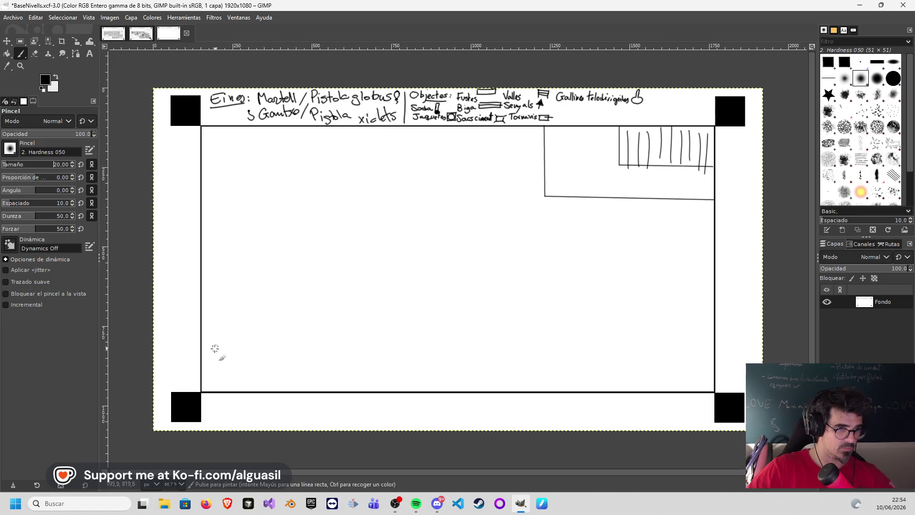
# - Draw a thick wall across the lower plan from the left border, continuing thinly to the right edge
pyautogui.click(201, 351)
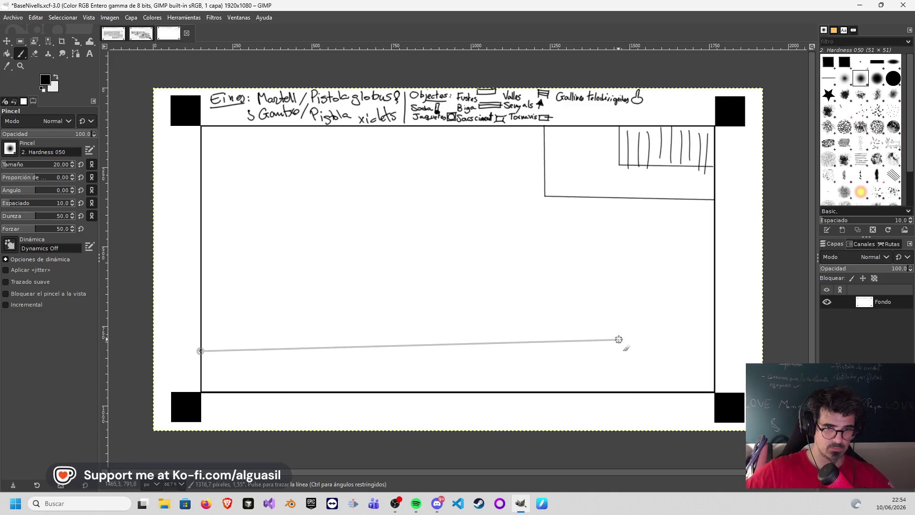
pyautogui.keyDown('shift'); pyautogui.click(610, 351); pyautogui.keyUp('shift')
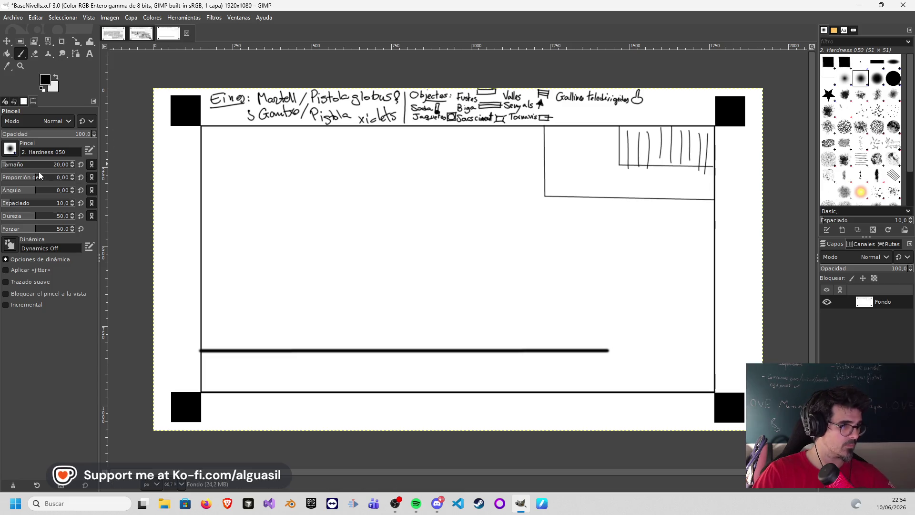
pyautogui.click(8, 166)
pyautogui.moveTo(9, 169); pyautogui.dragTo(6, 166)
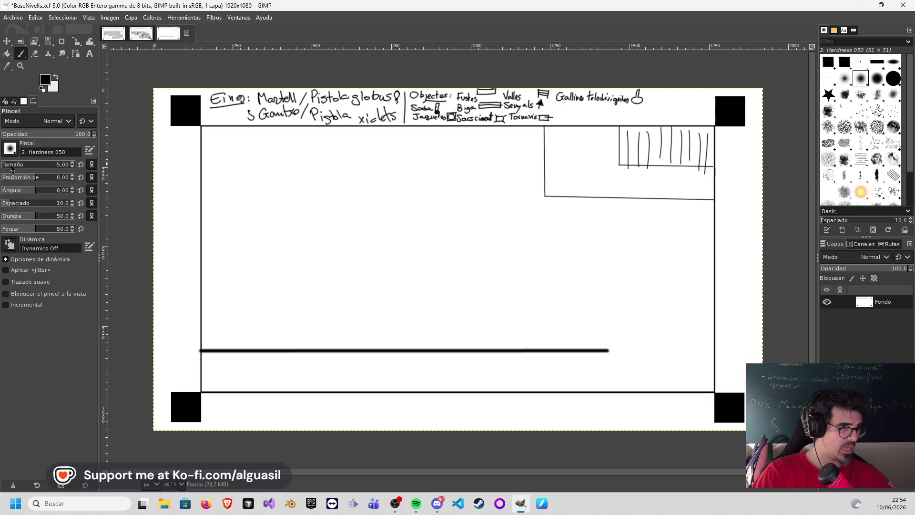
pyautogui.click(73, 162)
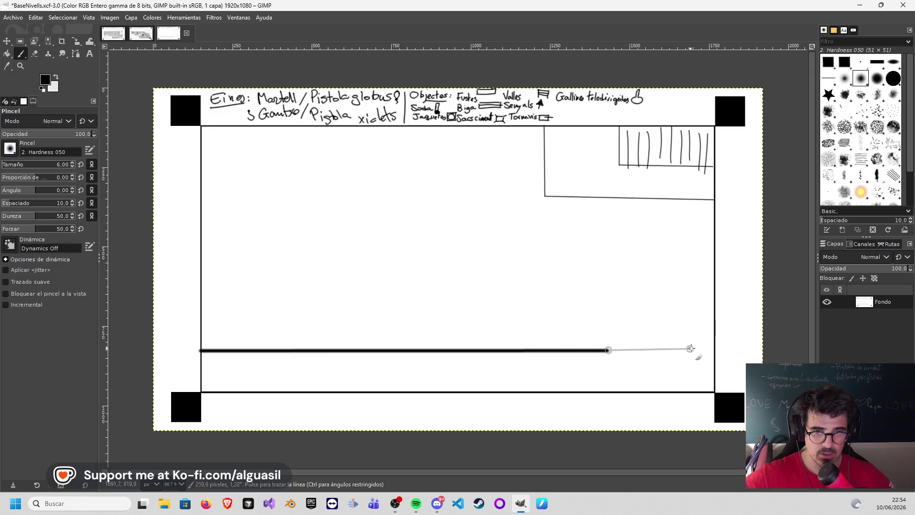
pyautogui.keyDown('shift'); pyautogui.click(713, 350); pyautogui.keyUp('shift')
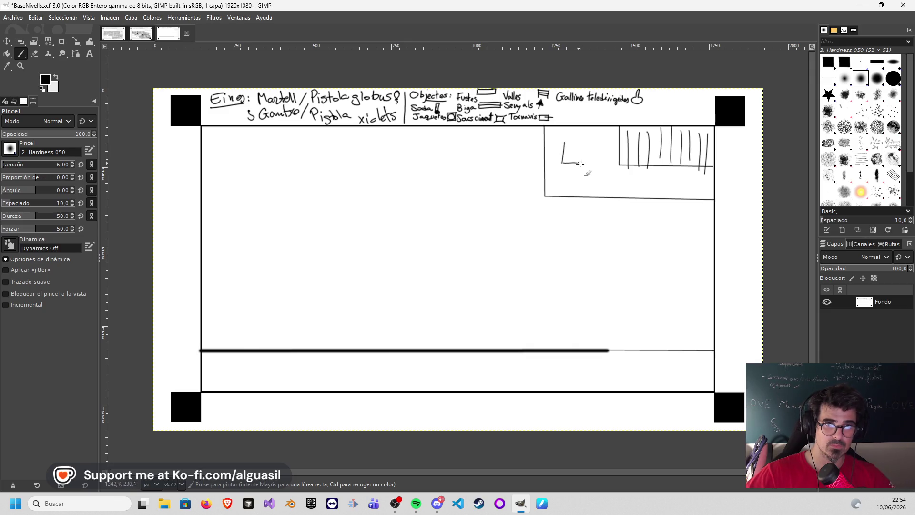
# - Freehand a circle inside a square as a symbol in the top-right room
pyautogui.moveTo(582, 156)
pyautogui.mouseDown()
pyautogui.moveTo(564, 150)
pyautogui.moveTo(579, 162)
pyautogui.mouseUp()
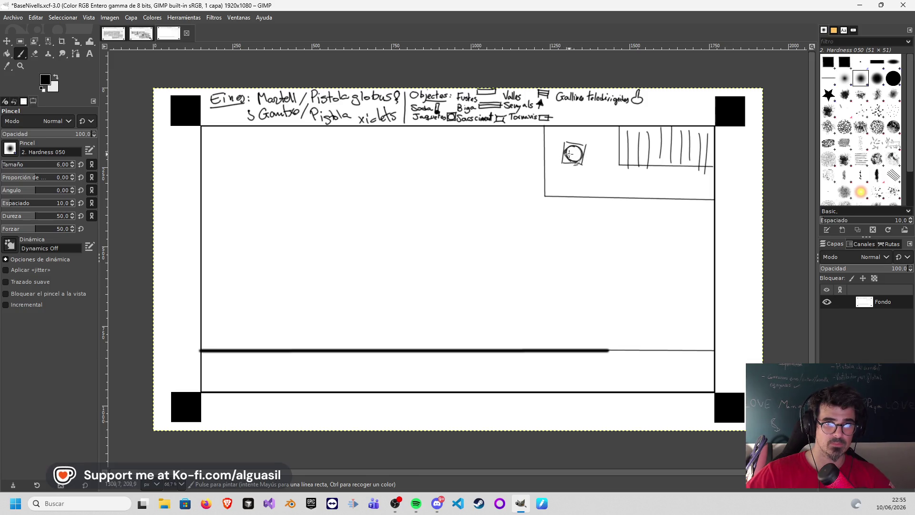
pyautogui.moveTo(564, 147)
pyautogui.mouseDown()
pyautogui.moveTo(559, 165)
pyautogui.moveTo(580, 163)
pyautogui.moveTo(588, 147)
pyautogui.mouseUp()
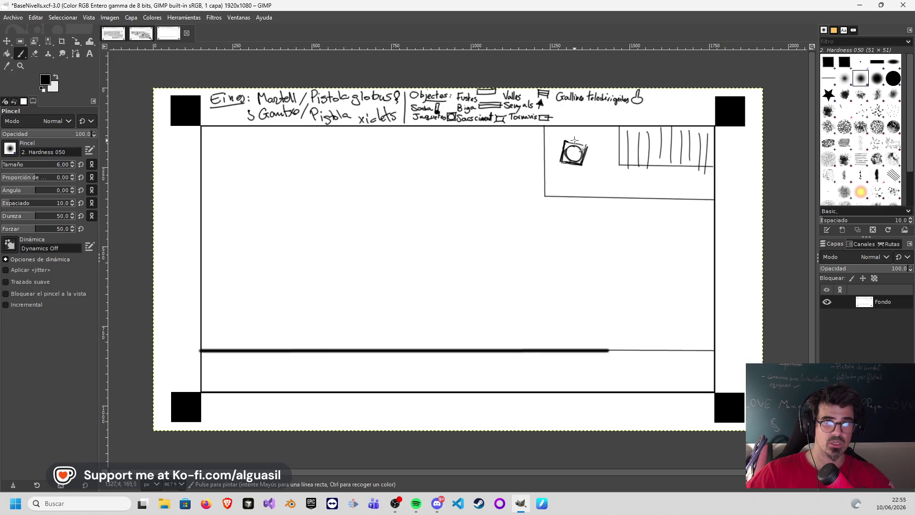
pyautogui.moveTo(568, 141); pyautogui.dragTo(564, 141)
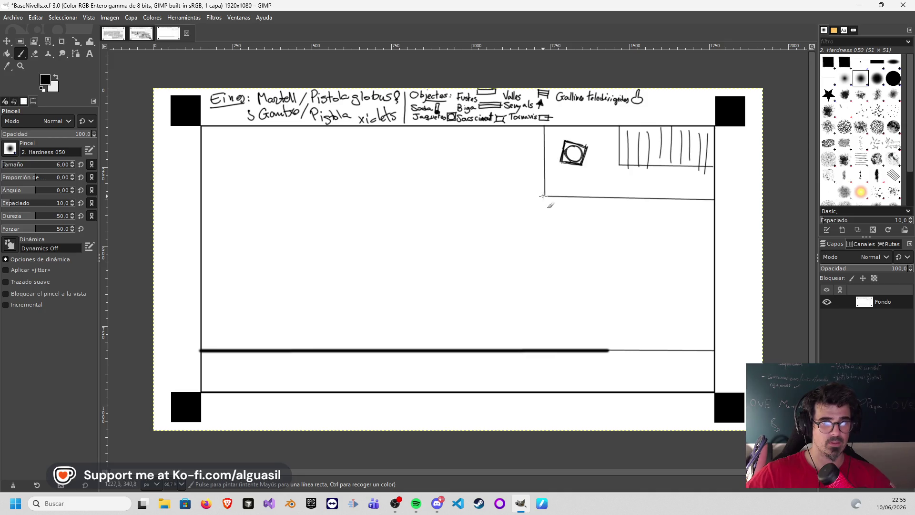
pyautogui.click(65, 164)
pyautogui.write('15')
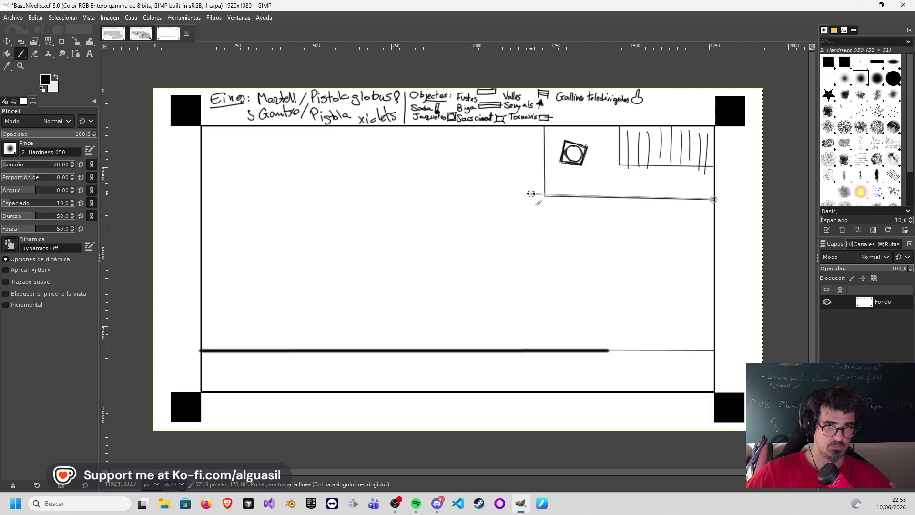
# - Thicken the top-right room's lower wall and outline a small upright box in the middle-left floor
pyautogui.keyDown('shift'); pyautogui.click(543, 196); pyautogui.keyUp('shift')
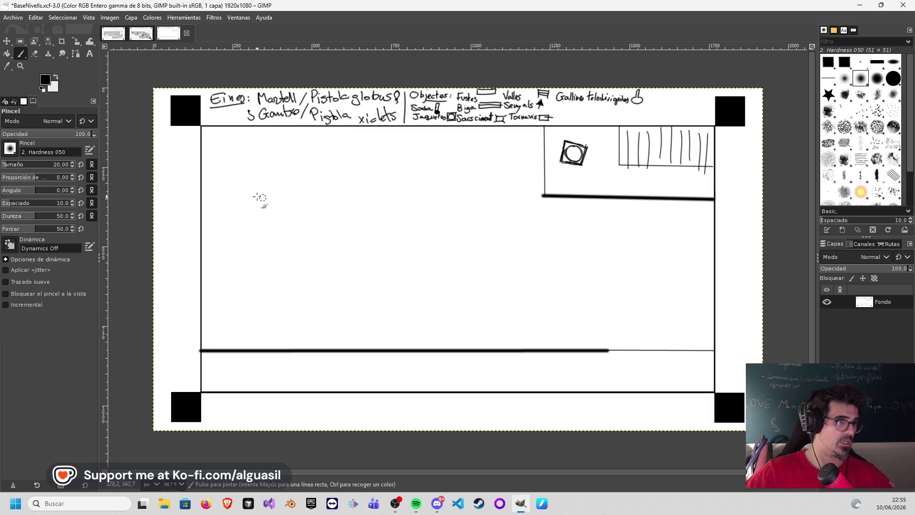
pyautogui.click(5, 166)
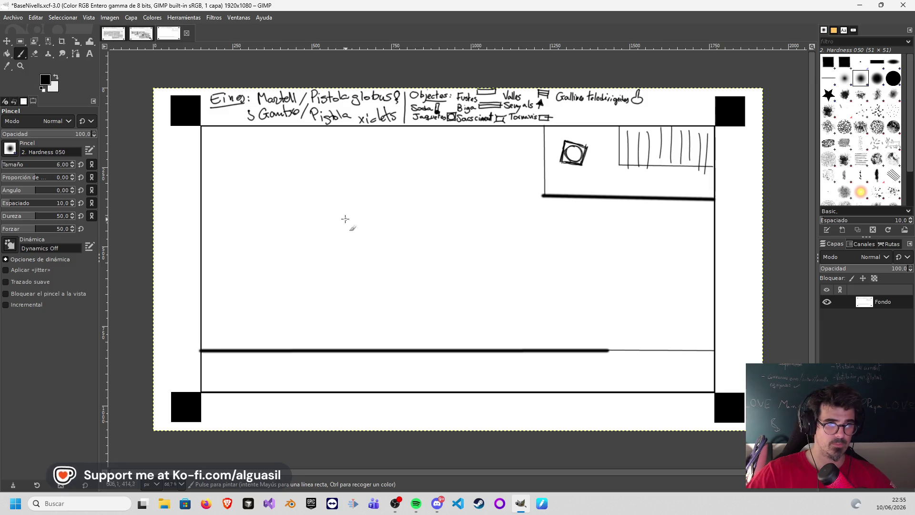
pyautogui.keyDown('shift'); pyautogui.click(334, 270); pyautogui.keyUp('shift')
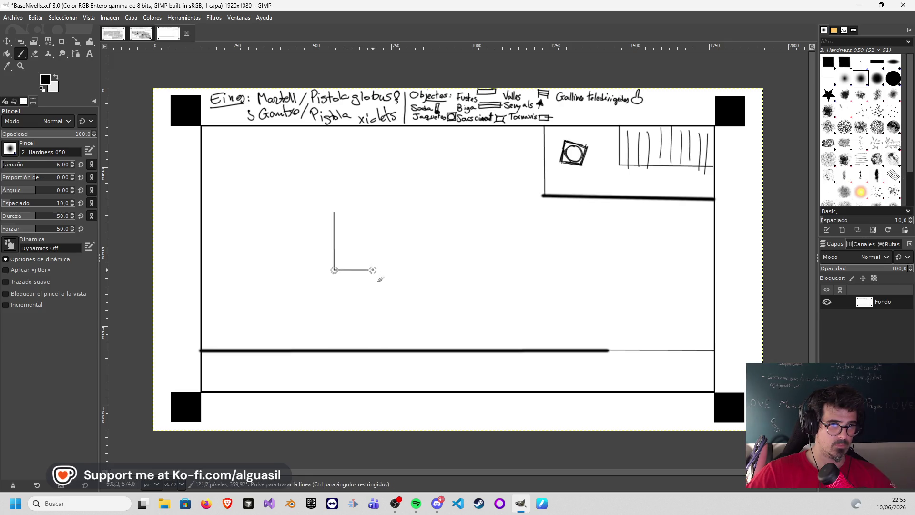
pyautogui.keyDown('shift'); pyautogui.click(375, 270); pyautogui.keyUp('shift')
pyautogui.keyDown('shift'); pyautogui.click(375, 213); pyautogui.keyUp('shift')
pyautogui.keyDown('shift'); pyautogui.click(335, 213); pyautogui.keyUp('shift')
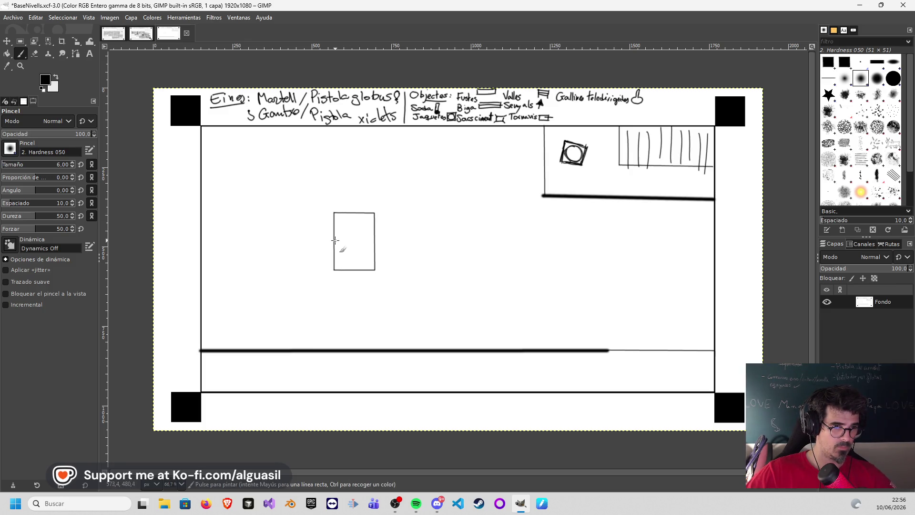
# - Divide the small box with a horizontal line and hatch its upper half, redoing one overlong stroke
pyautogui.click(333, 240)
pyautogui.keyDown('shift'); pyautogui.click(375, 239); pyautogui.keyUp('shift')
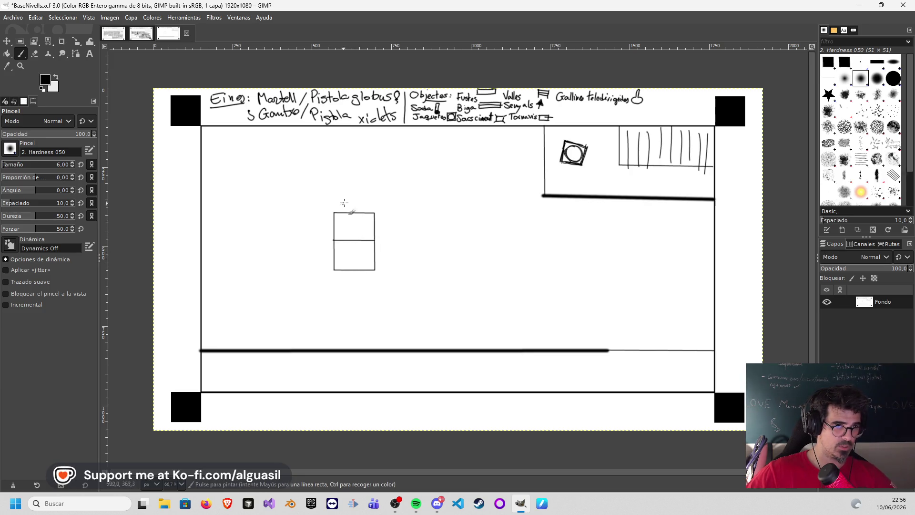
pyautogui.moveTo(343, 222); pyautogui.dragTo(339, 247)
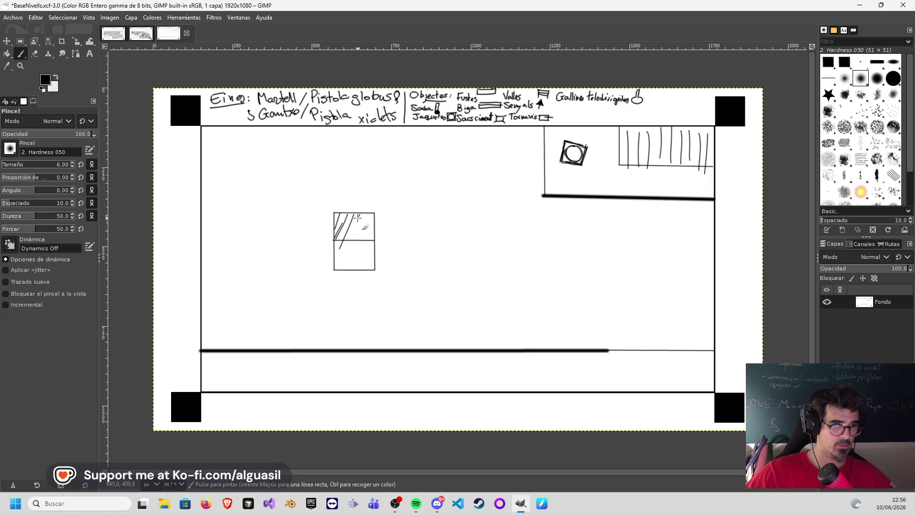
pyautogui.hotkey('ctrl', 'z')
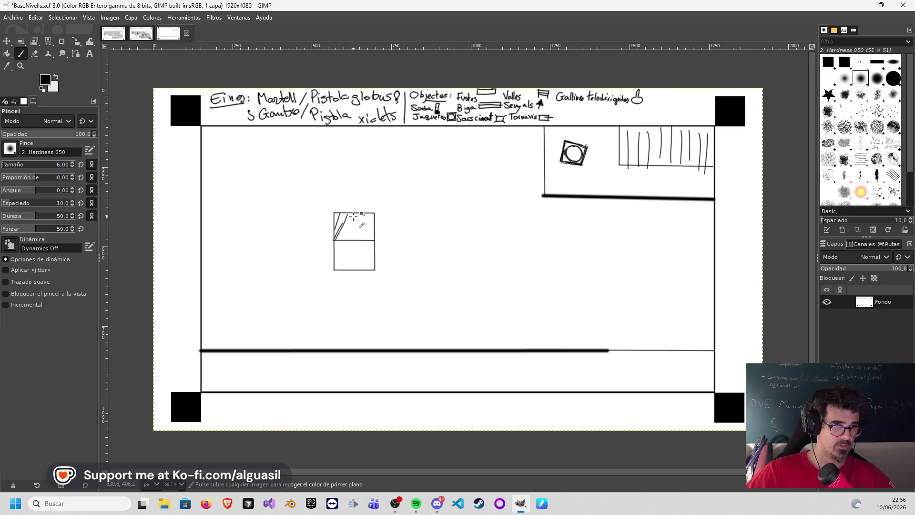
pyautogui.moveTo(352, 212)
pyautogui.mouseDown()
pyautogui.moveTo(338, 238)
pyautogui.moveTo(357, 238)
pyautogui.mouseUp()
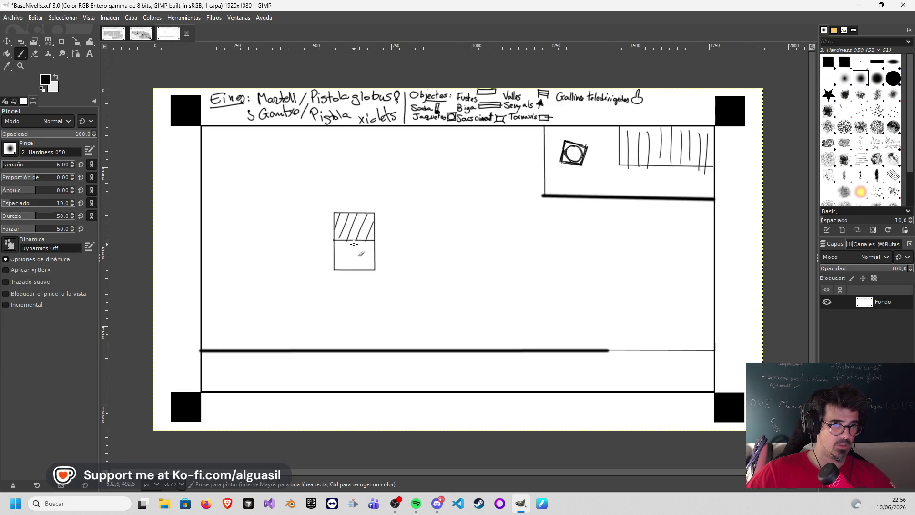
# - Draw a boxed circle in the lower half and begin vertical hatching in the bottom-left band
pyautogui.moveTo(347, 260)
pyautogui.mouseDown()
pyautogui.moveTo(367, 261)
pyautogui.moveTo(367, 246)
pyautogui.moveTo(366, 260)
pyautogui.mouseUp()
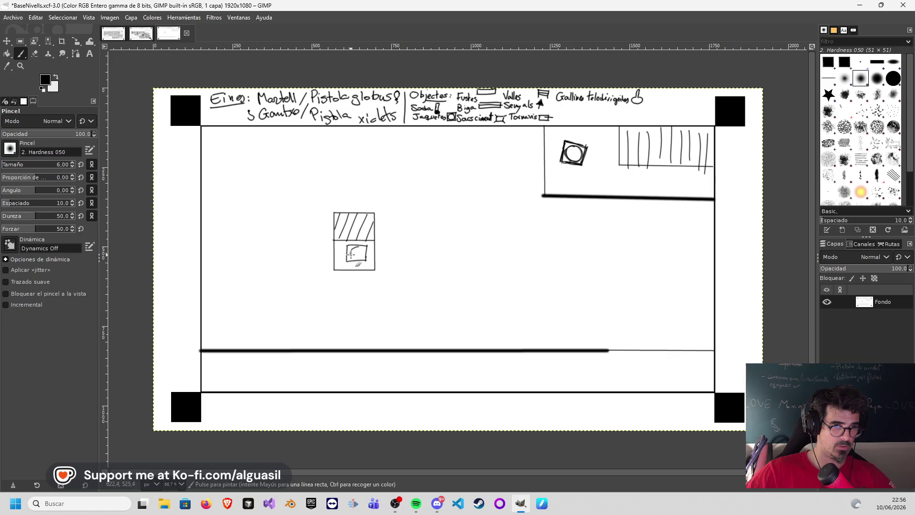
pyautogui.moveTo(352, 253)
pyautogui.mouseDown()
pyautogui.moveTo(362, 265)
pyautogui.moveTo(367, 255)
pyautogui.moveTo(347, 246)
pyautogui.moveTo(346, 259)
pyautogui.moveTo(353, 244)
pyautogui.mouseUp()
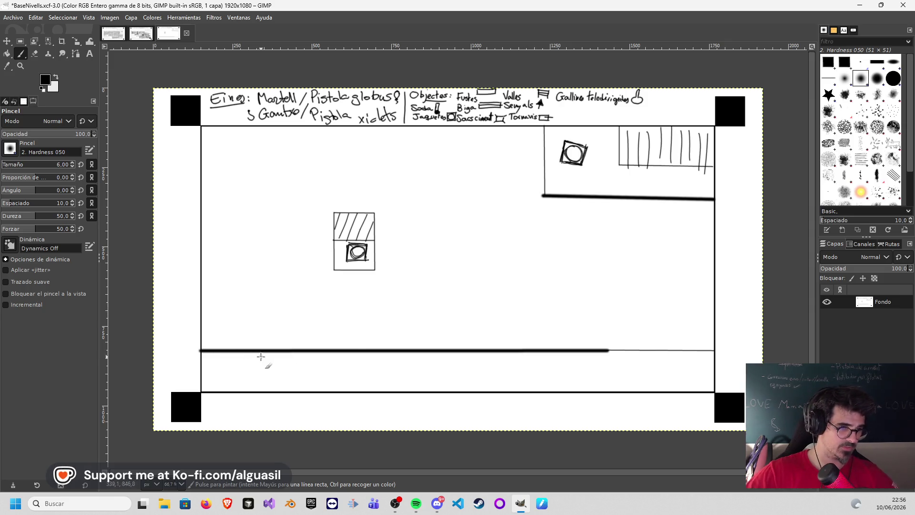
pyautogui.moveTo(213, 371); pyautogui.dragTo(215, 390)
# - Add four more vertical hatch lines across the left end of the bottom band
pyautogui.moveTo(221, 353)
pyautogui.mouseDown()
pyautogui.moveTo(222, 390)
pyautogui.moveTo(232, 384)
pyautogui.mouseUp()
pyautogui.moveTo(242, 352); pyautogui.dragTo(243, 389)
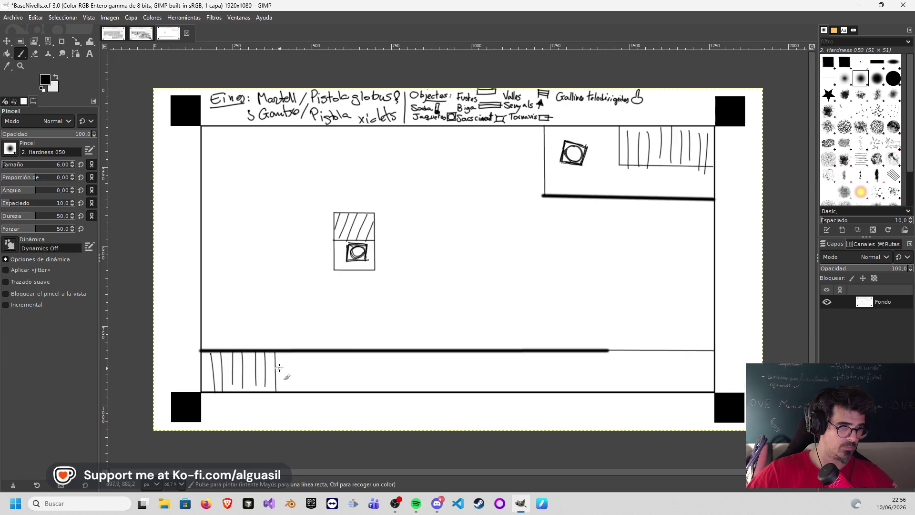
pyautogui.moveTo(286, 352); pyautogui.dragTo(288, 390)
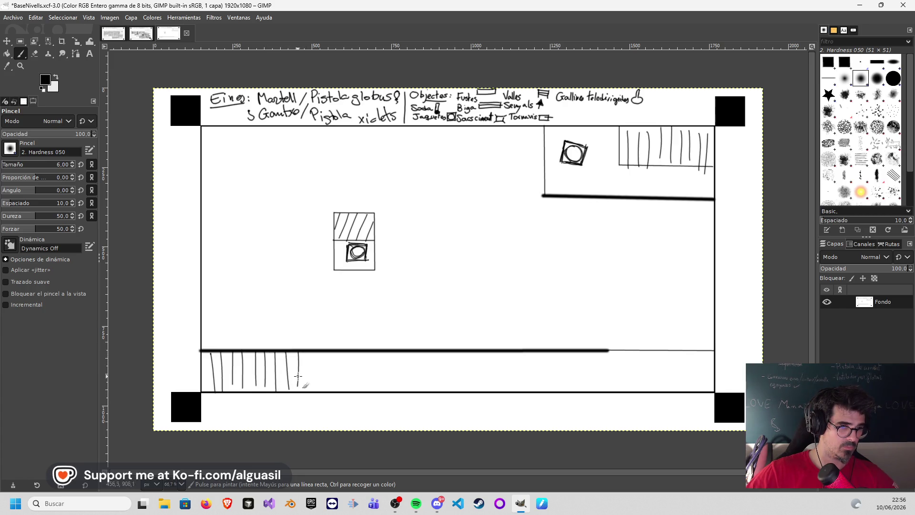
pyautogui.moveTo(299, 351); pyautogui.dragTo(299, 388)
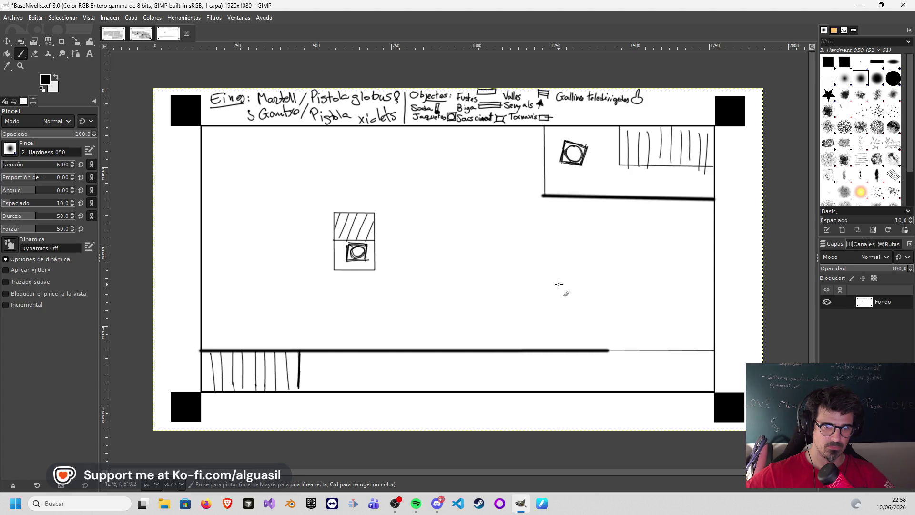
pyautogui.moveTo(560, 281)
pyautogui.mouseDown()
pyautogui.moveTo(559, 311)
pyautogui.moveTo(580, 313)
pyautogui.mouseUp()
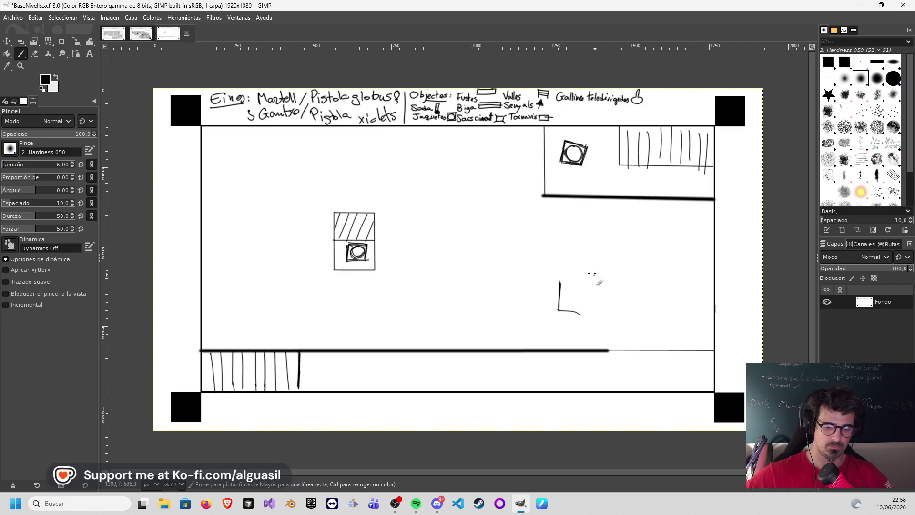
# - Replace the crooked base and close the right-middle box into a square with straight sides
pyautogui.hotkey('ctrl', 'z')
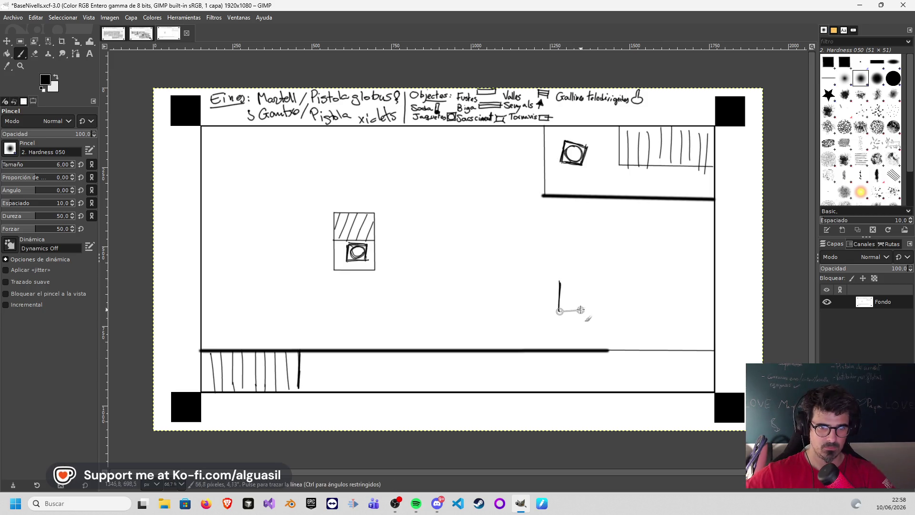
pyautogui.keyDown('shift'); pyautogui.click(594, 312); pyautogui.keyUp('shift')
pyautogui.keyDown('shift'); pyautogui.click(594, 280); pyautogui.keyUp('shift')
pyautogui.keyDown('shift'); pyautogui.click(559, 280); pyautogui.keyUp('shift')
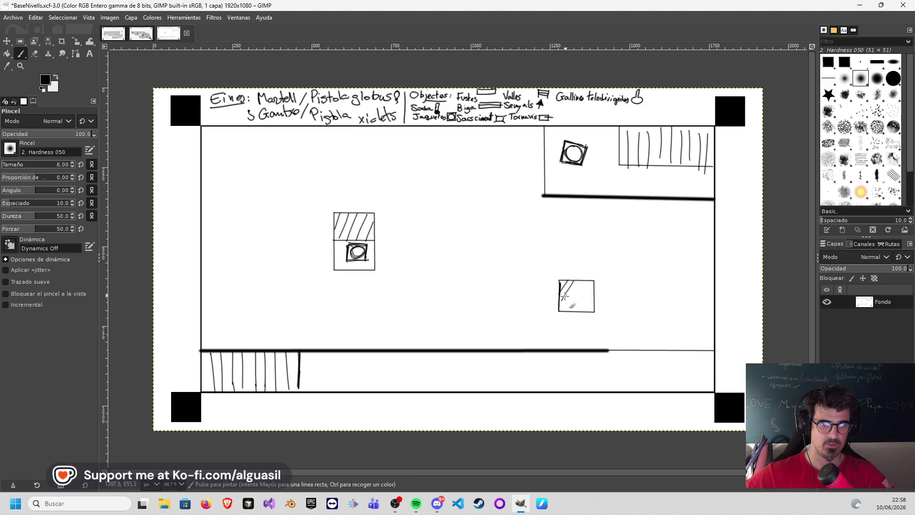
# - Fill the right-middle square with diagonal hatch strokes
pyautogui.moveTo(561, 307); pyautogui.dragTo(574, 282)
pyautogui.moveTo(564, 311); pyautogui.dragTo(575, 289)
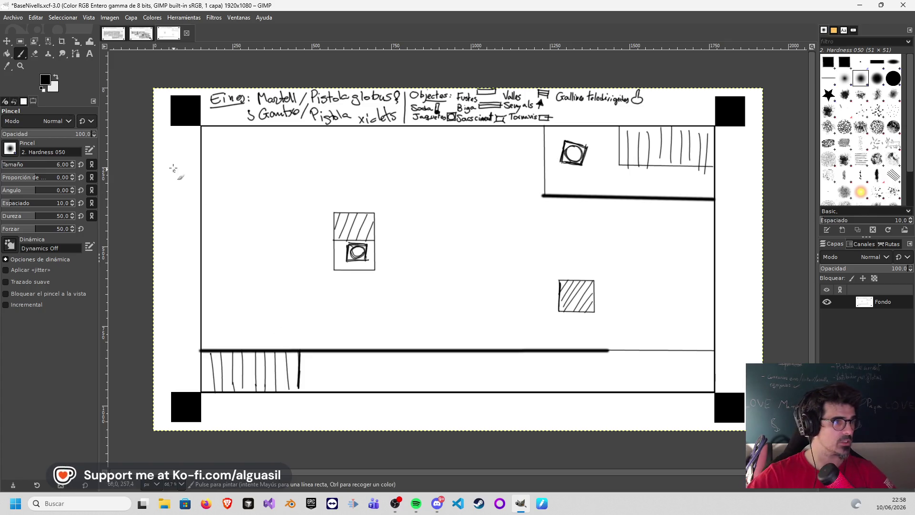
pyautogui.moveTo(21, 52)
pyautogui.mouseDown()
pyautogui.moveTo(52, 70)
pyautogui.moveTo(18, 49)
pyautogui.mouseUp()
pyautogui.click(50, 81)
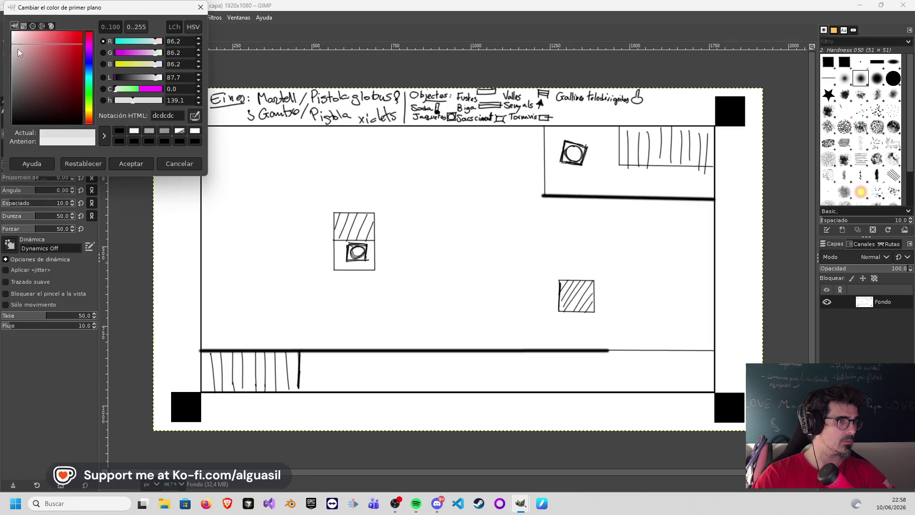
# - Airbrush a soft light-grey wash at size 225 across the room interior around the hatched blocks
pyautogui.click(129, 163)
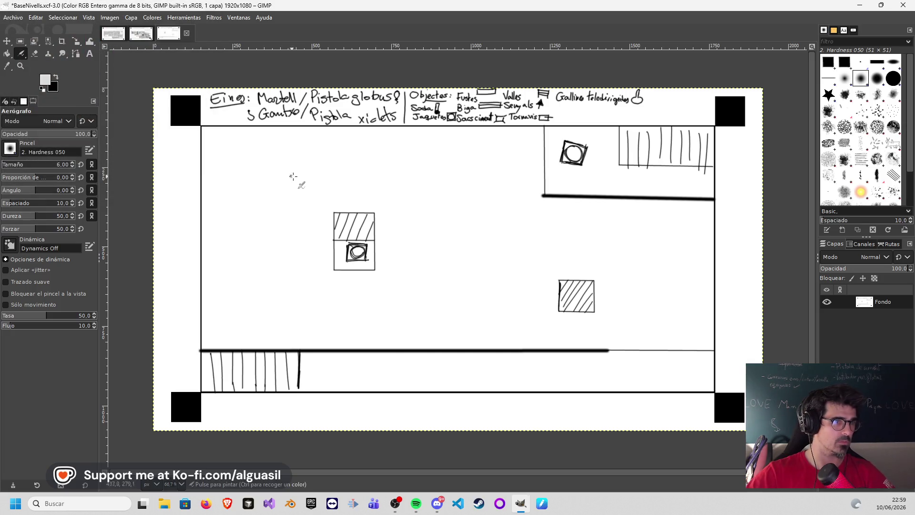
pyautogui.scroll(-4, 15, 165)
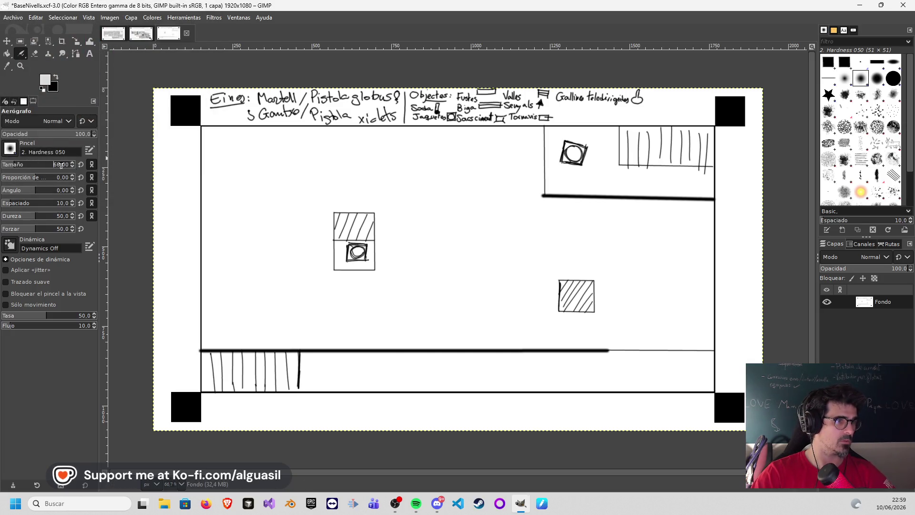
pyautogui.moveTo(20, 165); pyautogui.dragTo(30, 165)
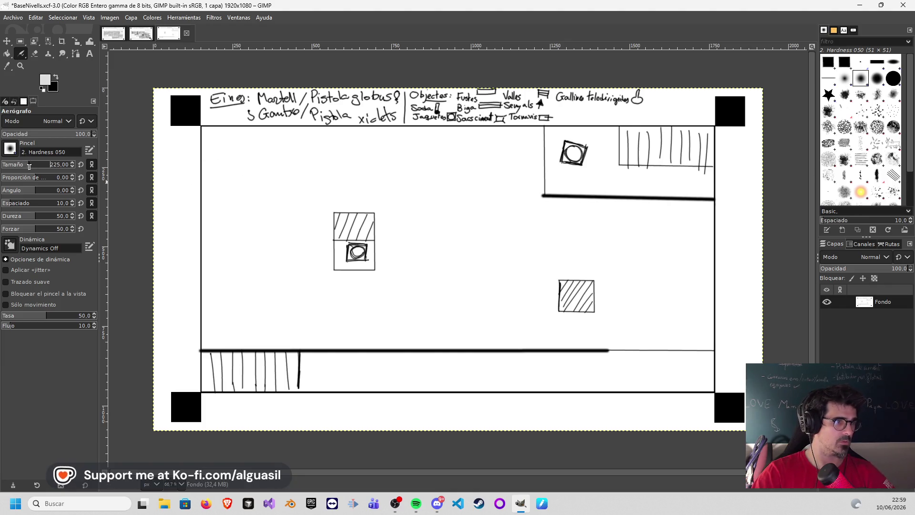
pyautogui.moveTo(227, 153)
pyautogui.mouseDown()
pyautogui.moveTo(495, 150)
pyautogui.moveTo(511, 209)
pyautogui.moveTo(496, 175)
pyautogui.moveTo(447, 221)
pyautogui.moveTo(426, 181)
pyautogui.moveTo(367, 166)
pyautogui.moveTo(292, 189)
pyautogui.moveTo(218, 194)
pyautogui.moveTo(327, 143)
pyautogui.moveTo(226, 211)
pyautogui.moveTo(216, 280)
pyautogui.moveTo(224, 292)
pyautogui.moveTo(302, 194)
pyautogui.moveTo(292, 322)
pyautogui.moveTo(367, 305)
pyautogui.moveTo(409, 227)
pyautogui.moveTo(445, 259)
pyautogui.moveTo(520, 272)
pyautogui.moveTo(572, 224)
pyautogui.moveTo(633, 219)
pyautogui.moveTo(694, 249)
pyautogui.moveTo(627, 275)
pyautogui.moveTo(599, 238)
pyautogui.moveTo(519, 294)
pyautogui.moveTo(466, 302)
pyautogui.moveTo(443, 265)
pyautogui.moveTo(245, 317)
pyautogui.moveTo(429, 320)
pyautogui.moveTo(244, 249)
pyautogui.moveTo(220, 178)
pyautogui.moveTo(245, 153)
pyautogui.moveTo(510, 179)
pyautogui.moveTo(504, 295)
pyautogui.moveTo(531, 266)
pyautogui.moveTo(445, 306)
pyautogui.moveTo(408, 241)
pyautogui.moveTo(381, 219)
pyautogui.moveTo(374, 174)
pyautogui.moveTo(298, 214)
pyautogui.moveTo(264, 194)
pyautogui.moveTo(231, 146)
pyautogui.moveTo(272, 307)
pyautogui.moveTo(265, 321)
pyautogui.moveTo(237, 316)
pyautogui.moveTo(424, 324)
pyautogui.moveTo(531, 267)
pyautogui.mouseUp()
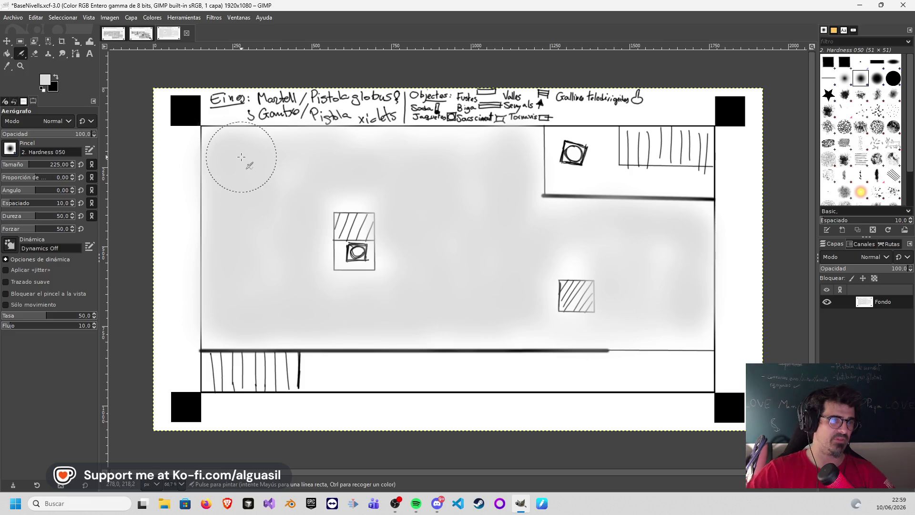
pyautogui.click(46, 80)
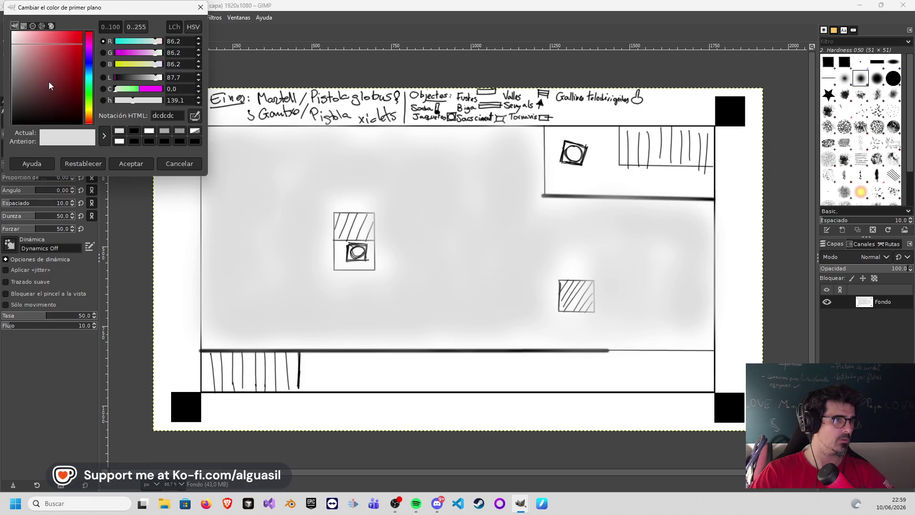
# - With darker grey c5c5c5 at size 109, airbrush a band across the top and beside the hatched box
pyautogui.moveTo(18, 55); pyautogui.dragTo(11, 52)
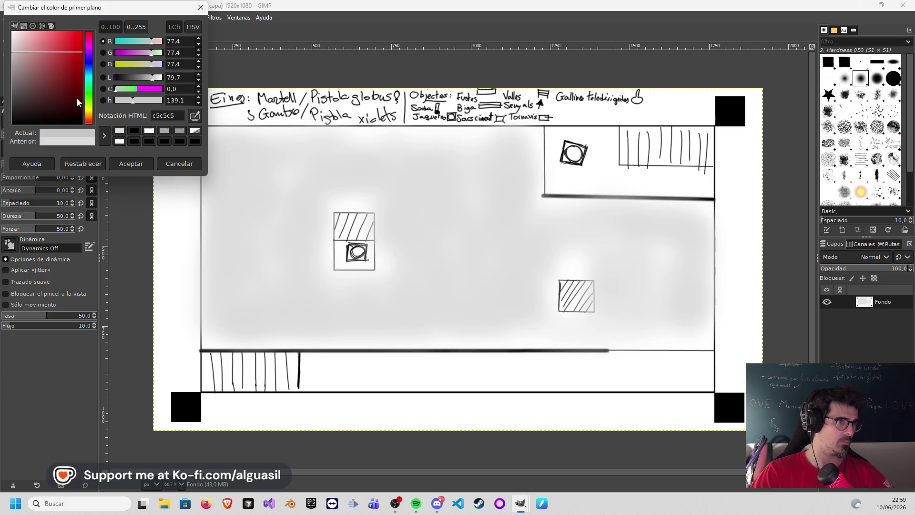
pyautogui.click(139, 163)
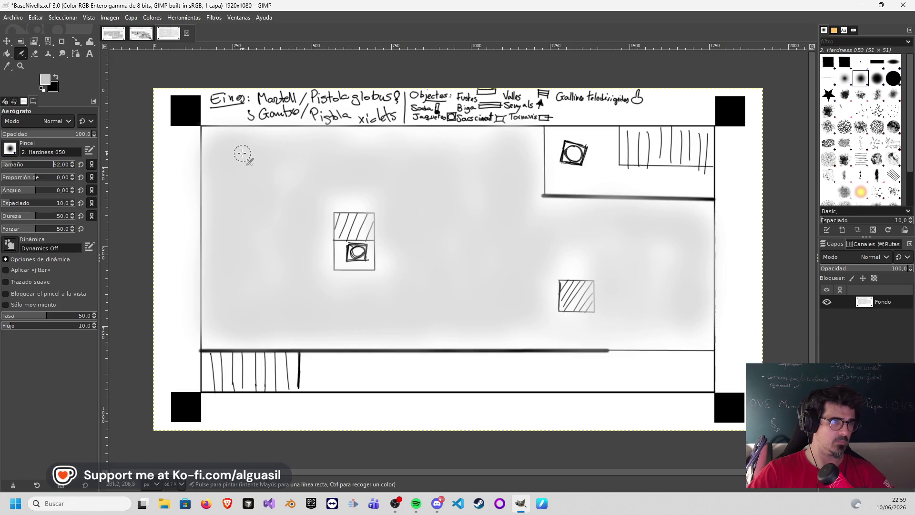
pyautogui.moveTo(19, 165); pyautogui.dragTo(28, 166)
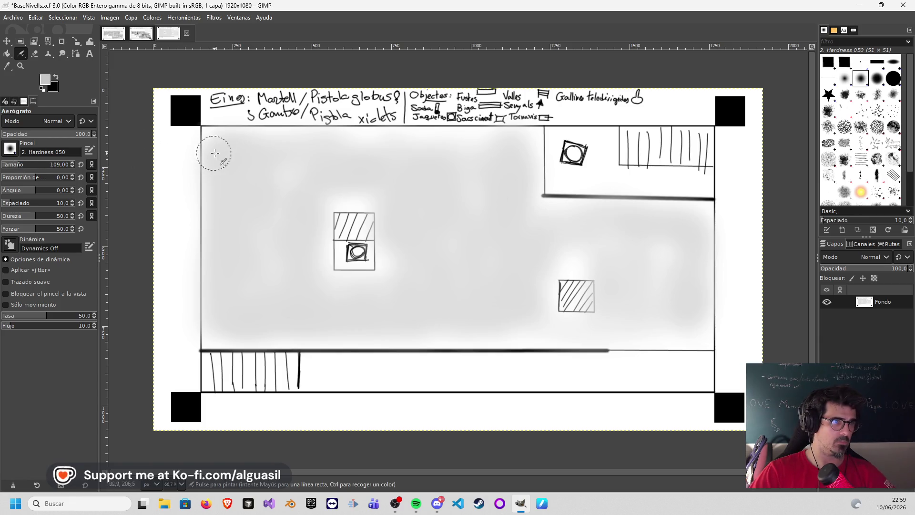
pyautogui.moveTo(248, 138)
pyautogui.mouseDown()
pyautogui.moveTo(304, 153)
pyautogui.moveTo(505, 141)
pyautogui.moveTo(530, 163)
pyautogui.moveTo(482, 196)
pyautogui.moveTo(426, 161)
pyautogui.moveTo(311, 164)
pyautogui.moveTo(231, 196)
pyautogui.moveTo(284, 210)
pyautogui.moveTo(317, 298)
pyautogui.moveTo(243, 306)
pyautogui.moveTo(258, 266)
pyautogui.moveTo(302, 323)
pyautogui.moveTo(369, 282)
pyautogui.moveTo(414, 308)
pyautogui.moveTo(467, 313)
pyautogui.moveTo(531, 286)
pyautogui.moveTo(463, 351)
pyautogui.moveTo(548, 280)
pyautogui.moveTo(586, 333)
pyautogui.moveTo(629, 321)
pyautogui.moveTo(691, 327)
pyautogui.moveTo(506, 322)
pyautogui.moveTo(517, 342)
pyautogui.moveTo(688, 327)
pyautogui.moveTo(715, 228)
pyautogui.moveTo(695, 248)
pyautogui.moveTo(676, 204)
pyautogui.moveTo(613, 261)
pyautogui.moveTo(563, 200)
pyautogui.moveTo(519, 235)
pyautogui.mouseUp()
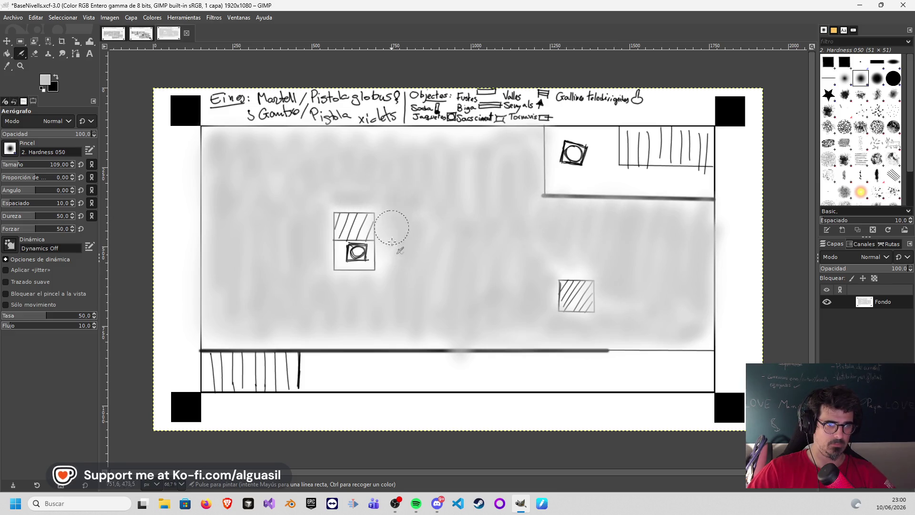
pyautogui.moveTo(388, 225); pyautogui.dragTo(381, 229)
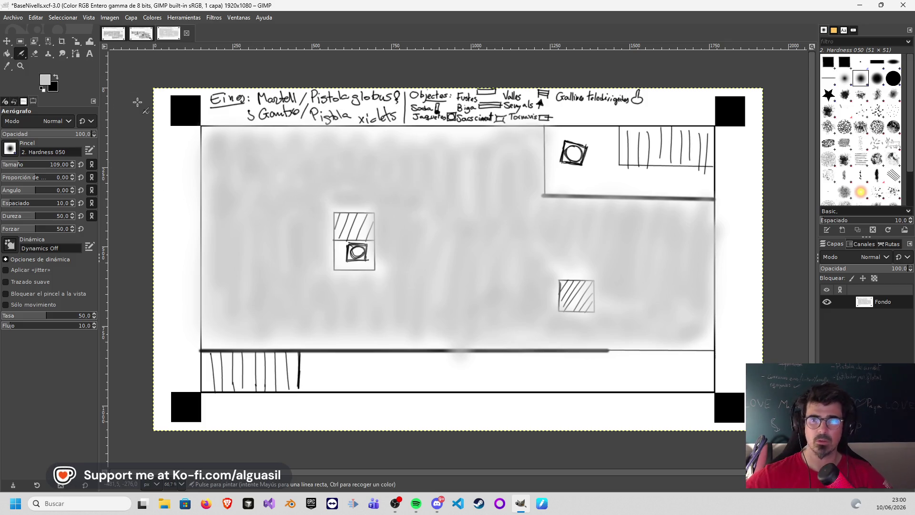
pyautogui.click(13, 17)
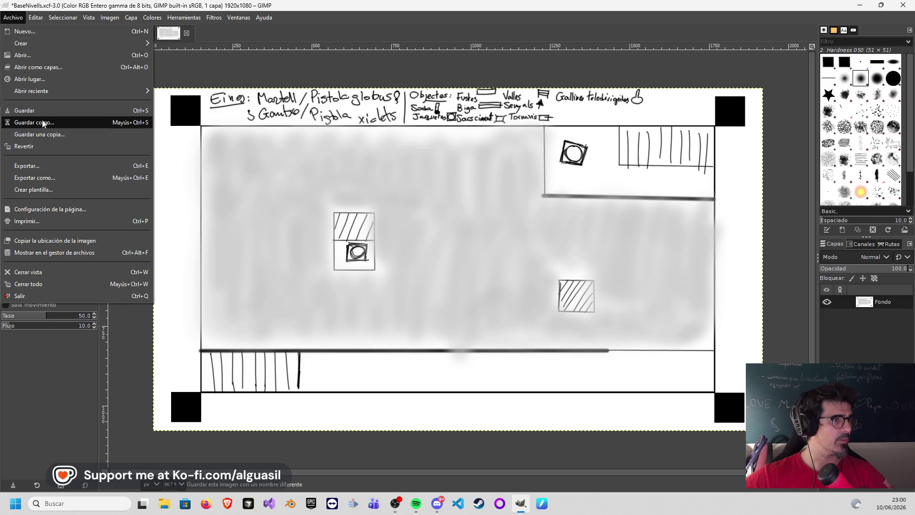
# - Save the shaded plan as nivell6.xcf
pyautogui.click(43, 123)
pyautogui.click(98, 141)
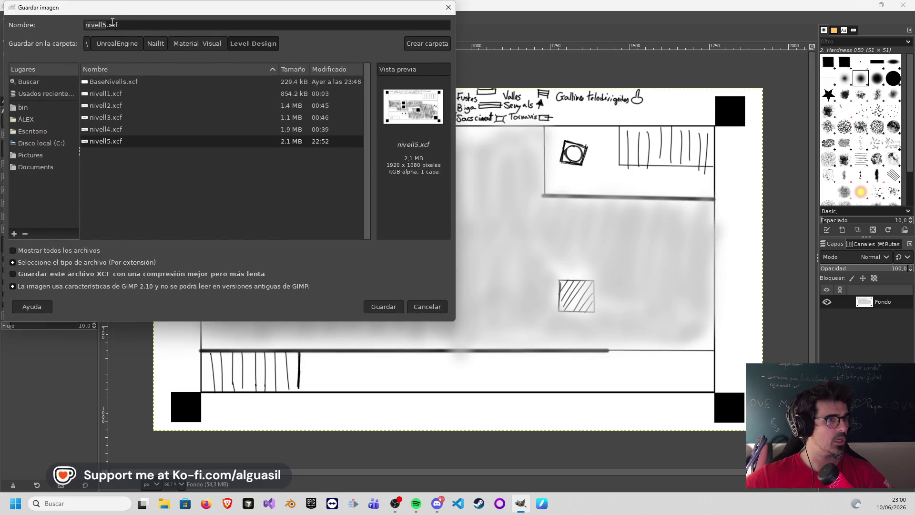
pyautogui.press('BackSpace')
pyautogui.write('6')
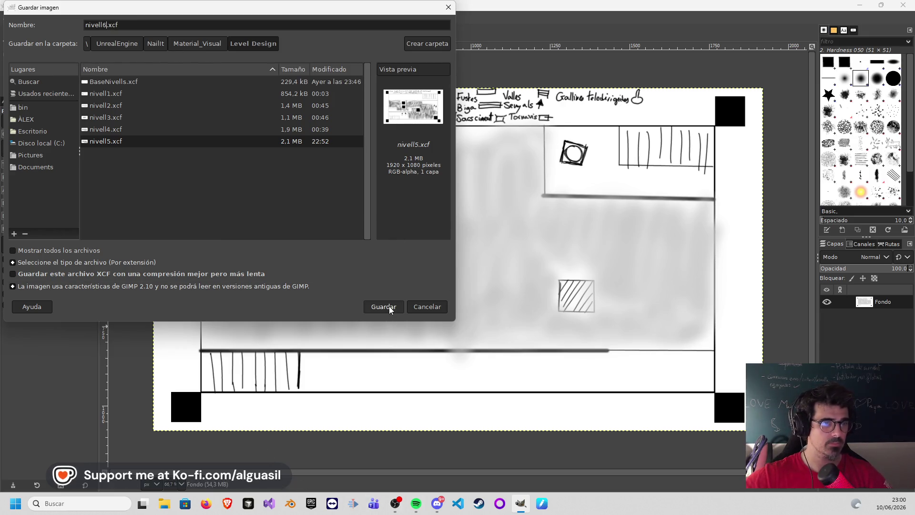
pyautogui.click(383, 306)
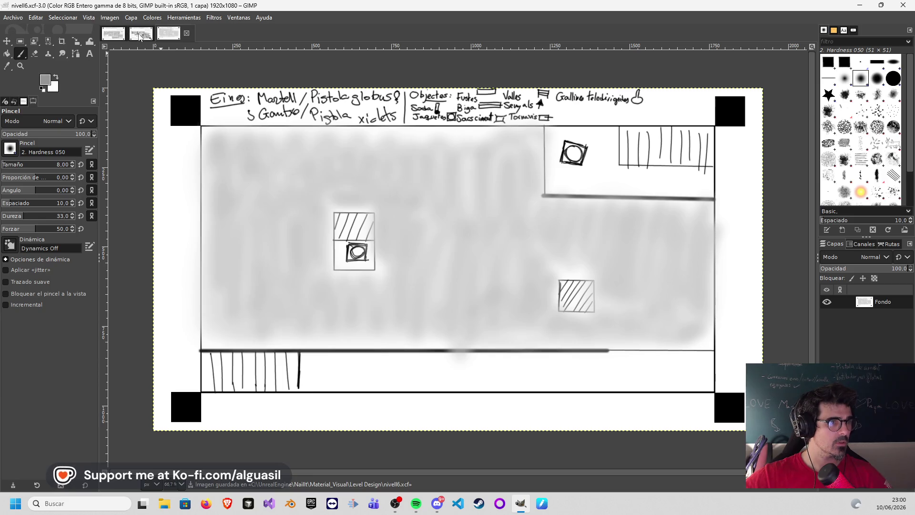
# - Look at the nivell5 image, then return to the nivell6 image
pyautogui.click(139, 34)
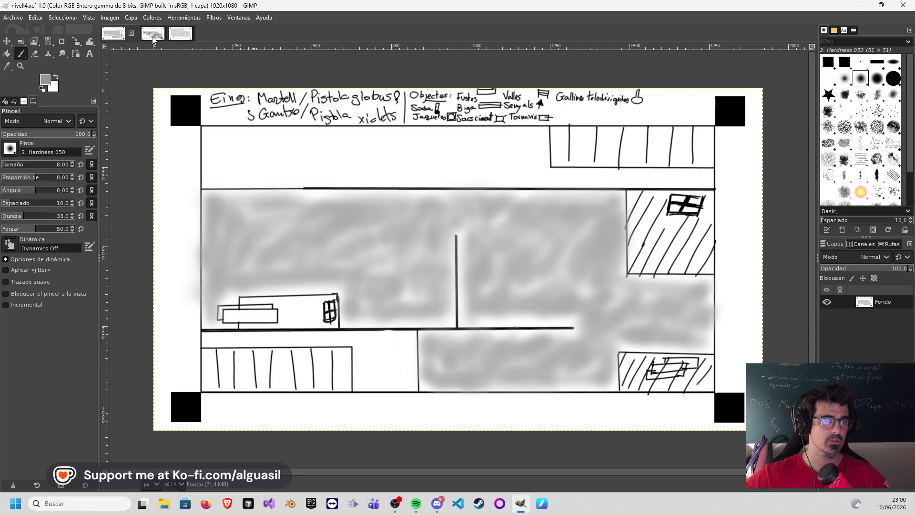
pyautogui.click(152, 36)
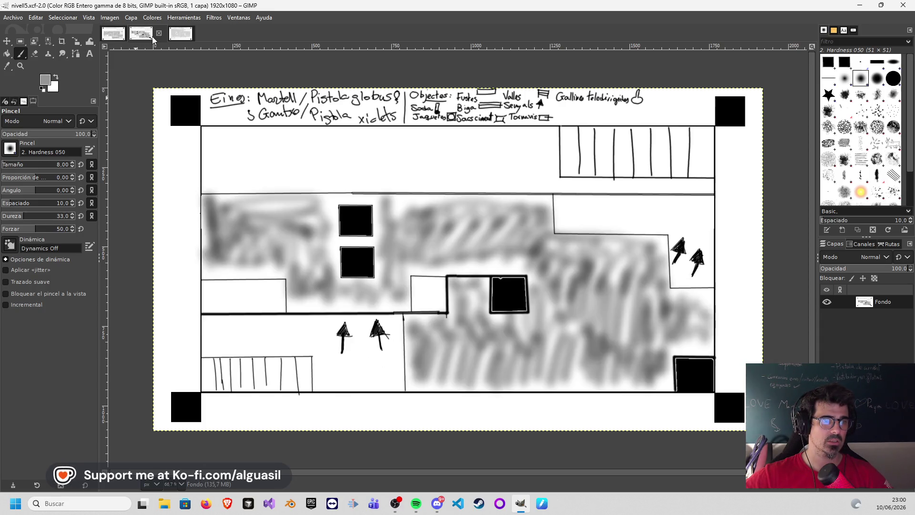
pyautogui.click(185, 35)
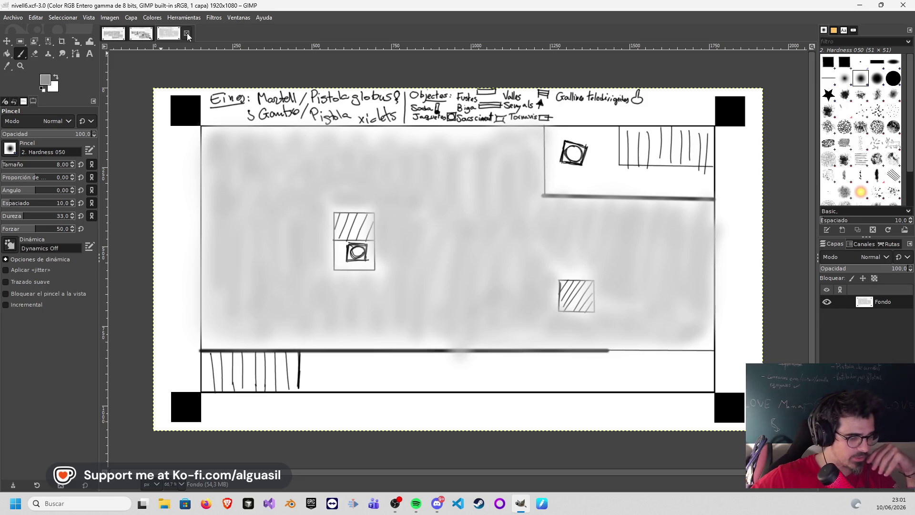
pyautogui.click(13, 18)
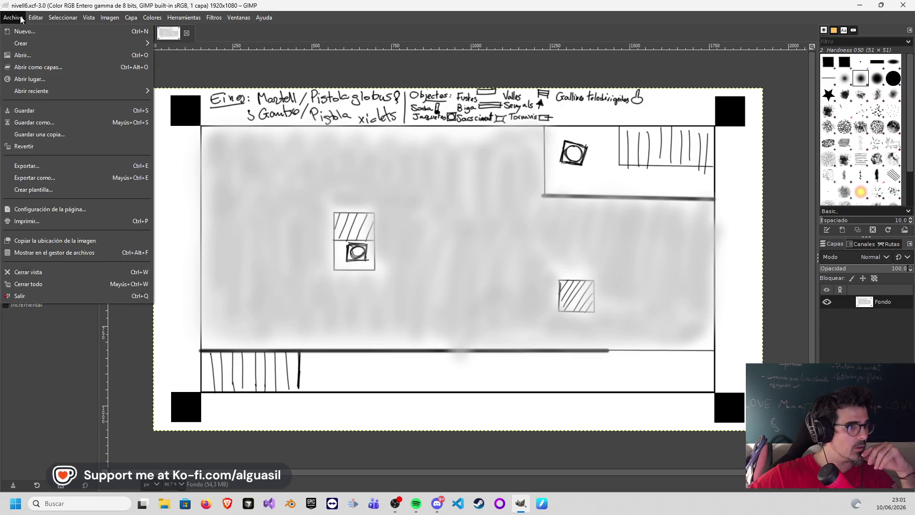
# - Open the BaseNivells.xcf template and save it as nivell7.xcf
pyautogui.click(95, 55)
pyautogui.doubleClick(129, 61)
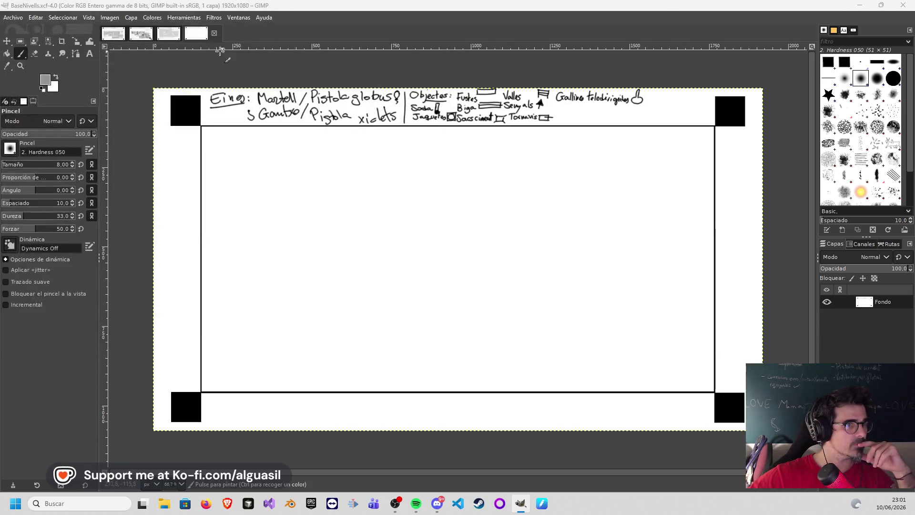
pyautogui.click(13, 18)
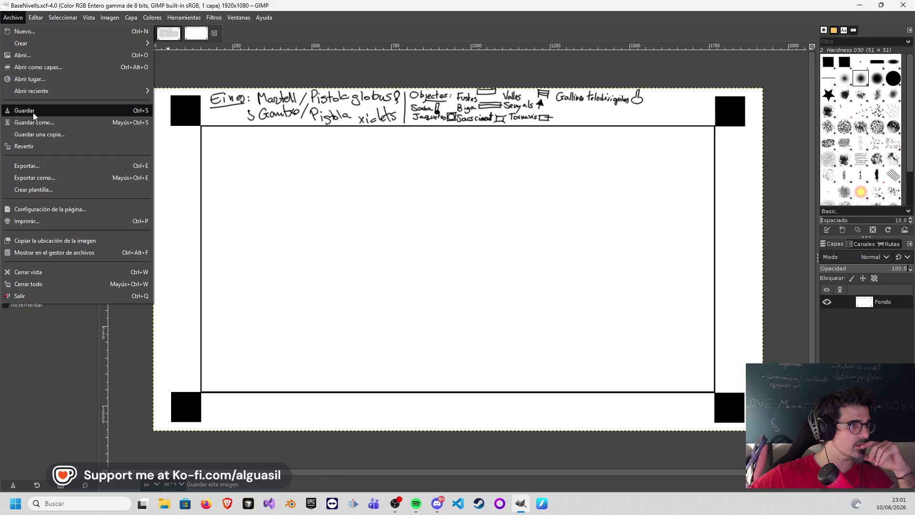
pyautogui.click(35, 121)
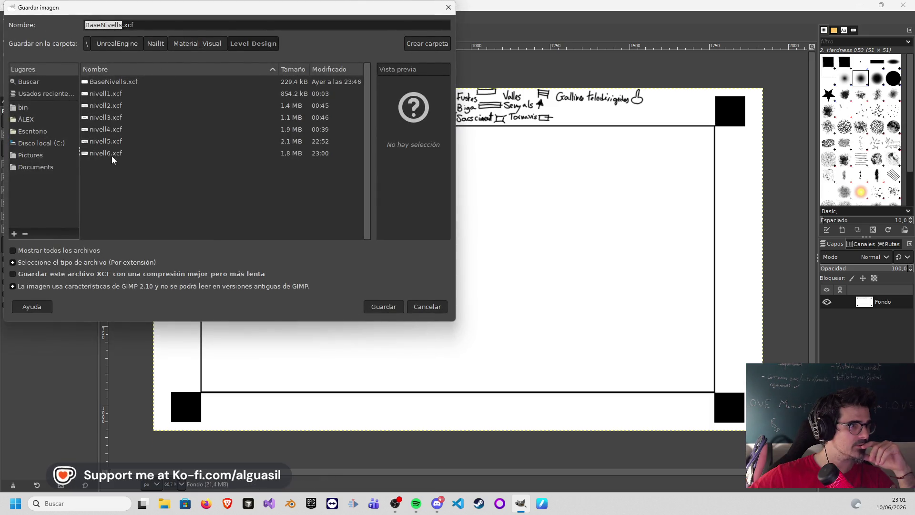
pyautogui.click(111, 153)
pyautogui.click(107, 25)
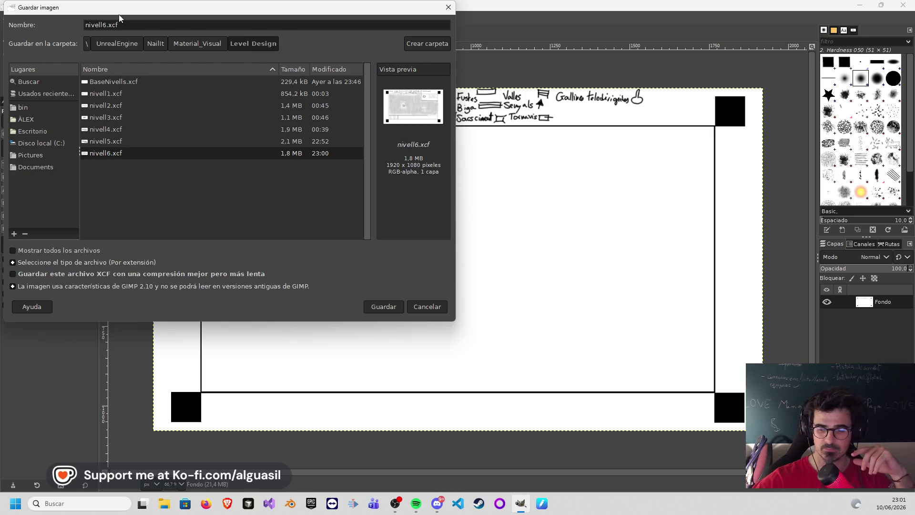
pyautogui.press('BackSpace')
pyautogui.write('7')
pyautogui.click(391, 310)
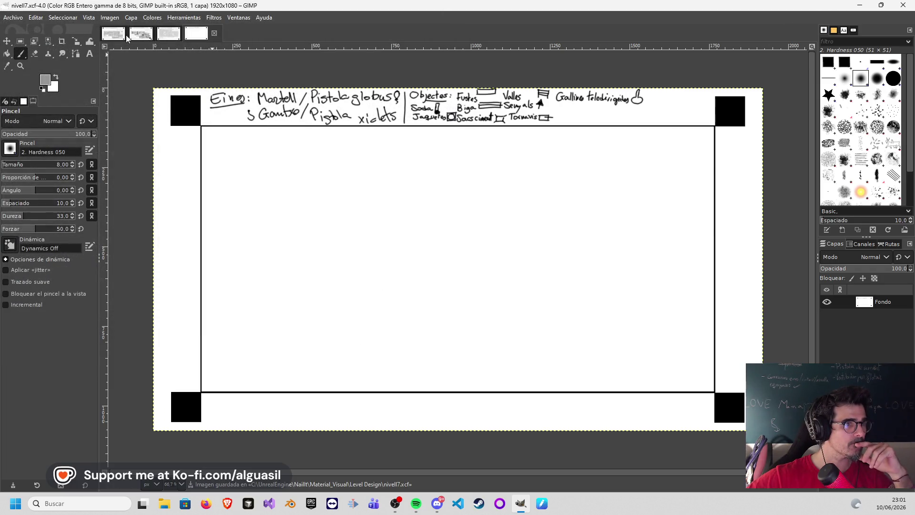
# - Bring up the nivell4 drawing, then the nivell5 drawing
pyautogui.click(114, 34)
pyautogui.click(152, 37)
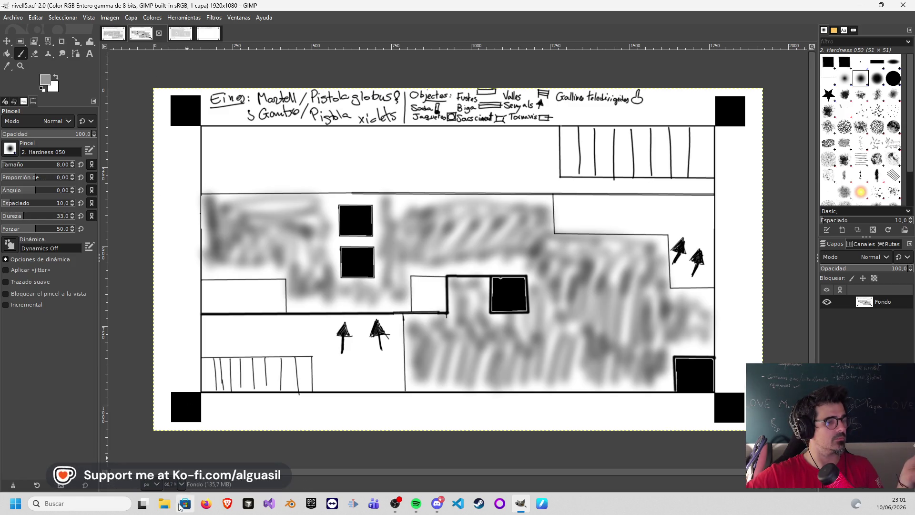
pyautogui.click(13, 17)
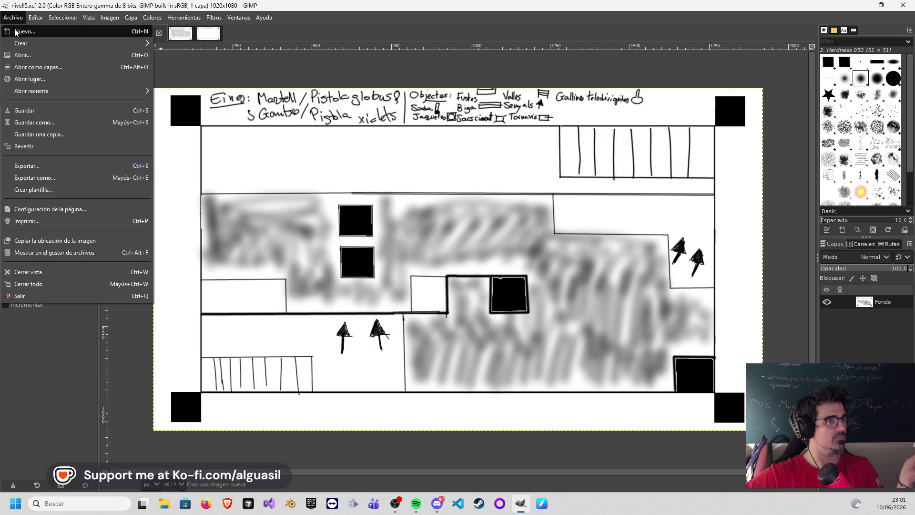
# - Open the nivell1 to nivell3 level files and look through the image tabs
pyautogui.click(28, 55)
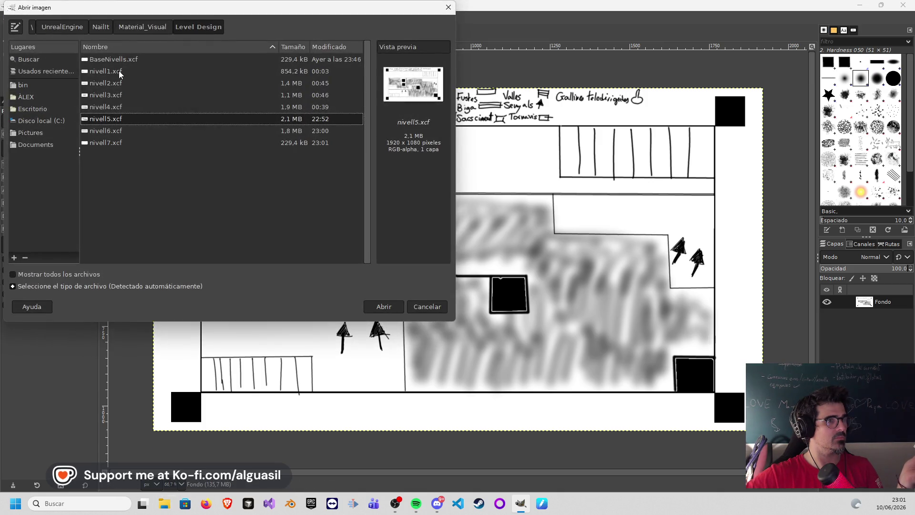
pyautogui.moveTo(118, 71); pyautogui.dragTo(120, 100)
pyautogui.click(384, 306)
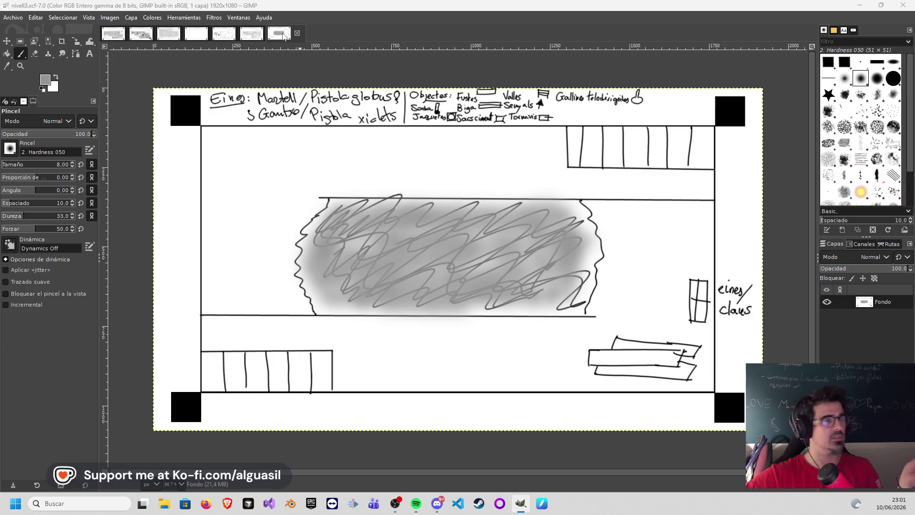
pyautogui.click(247, 36)
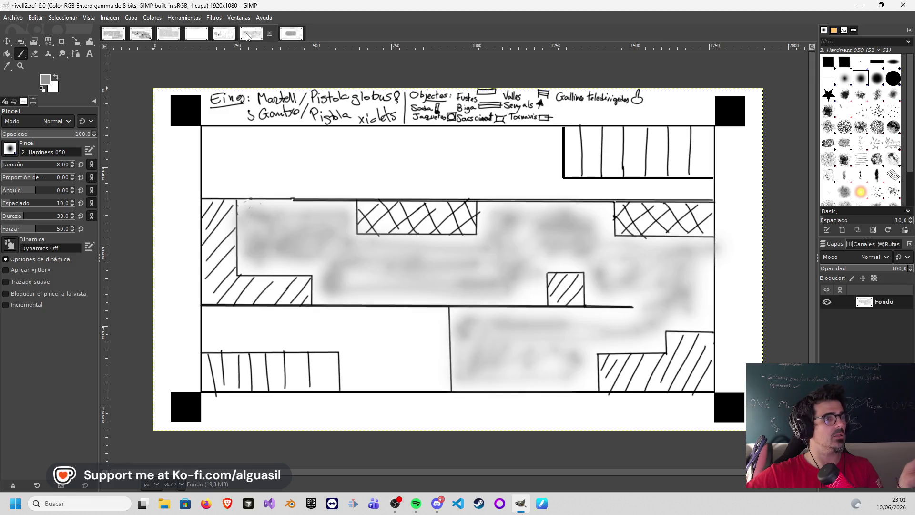
pyautogui.click(107, 36)
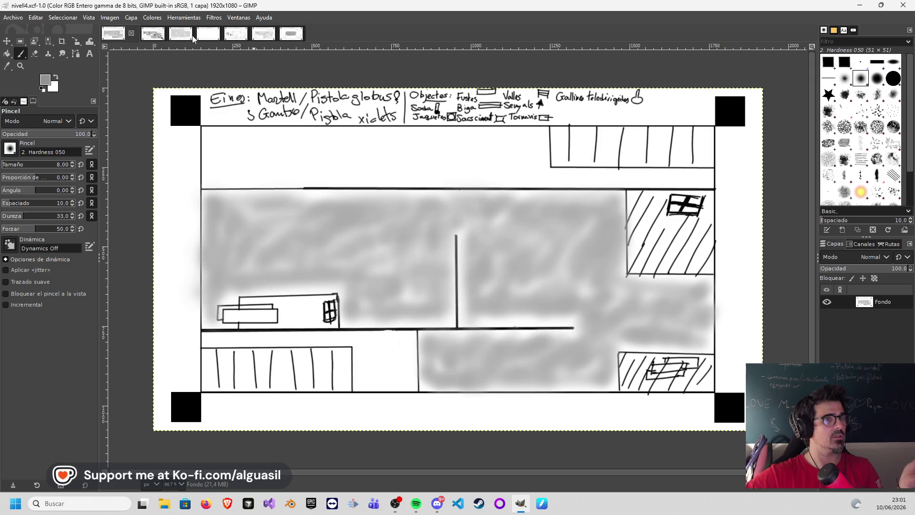
pyautogui.click(206, 36)
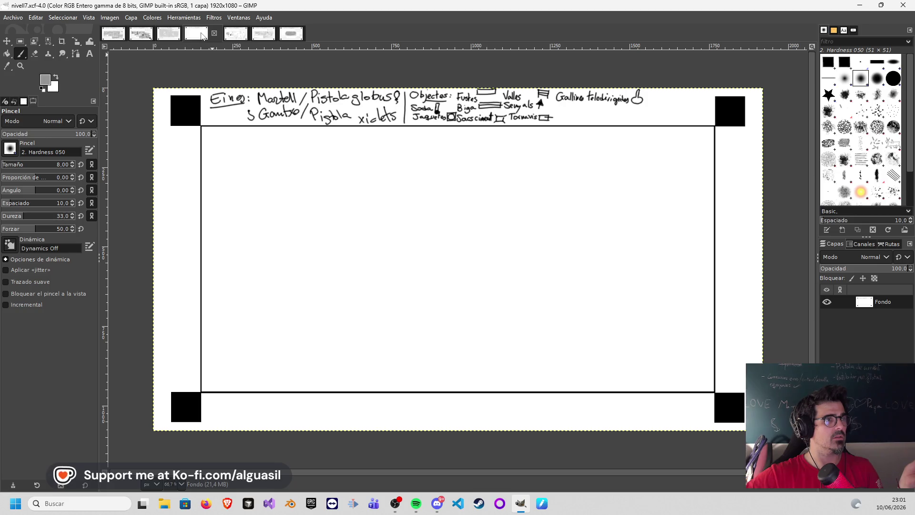
pyautogui.click(234, 39)
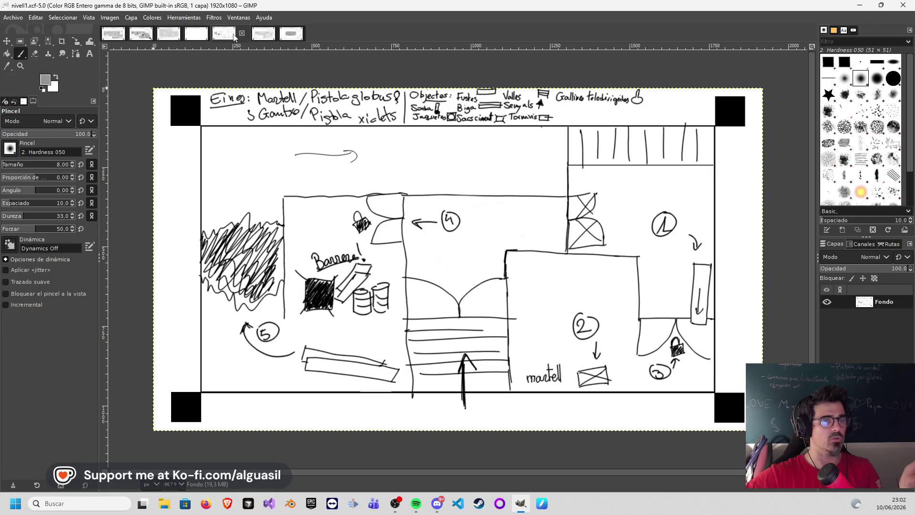
# - Close the finished nivell1, nivell2 and nivell3 plans
pyautogui.click(242, 33)
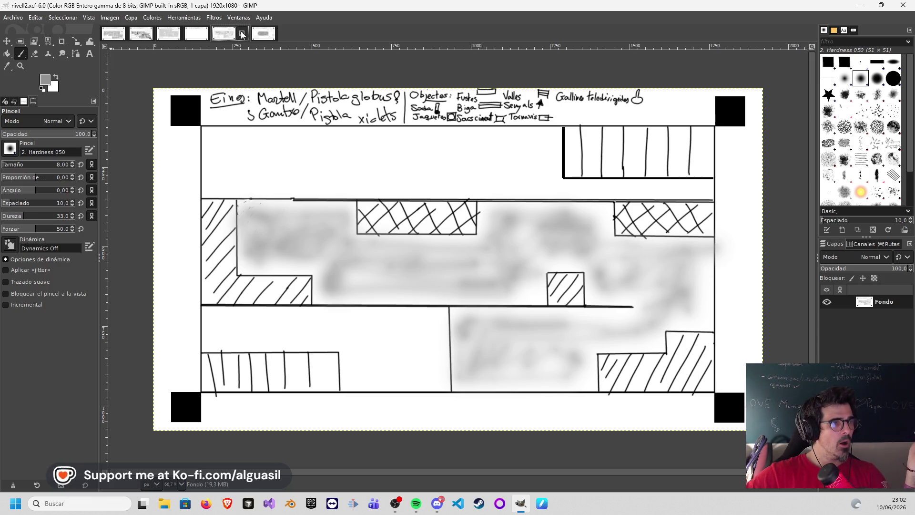
pyautogui.click(242, 34)
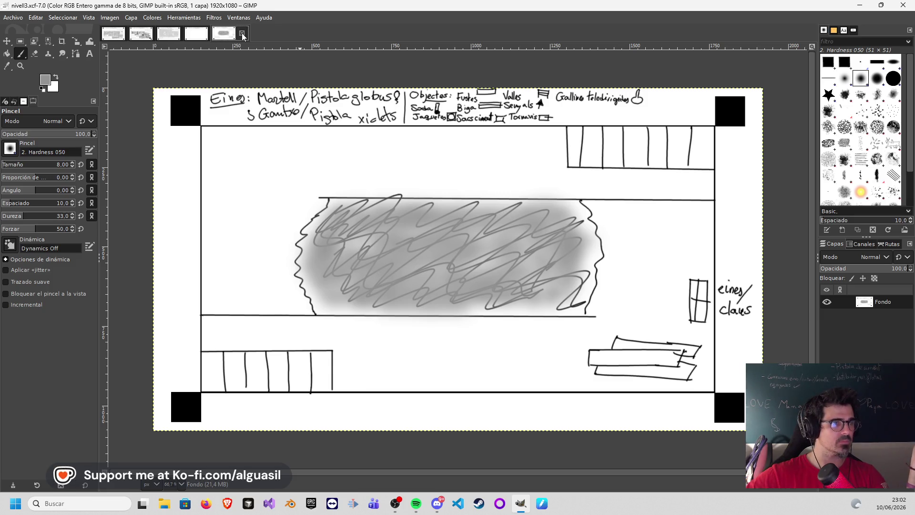
pyautogui.click(242, 33)
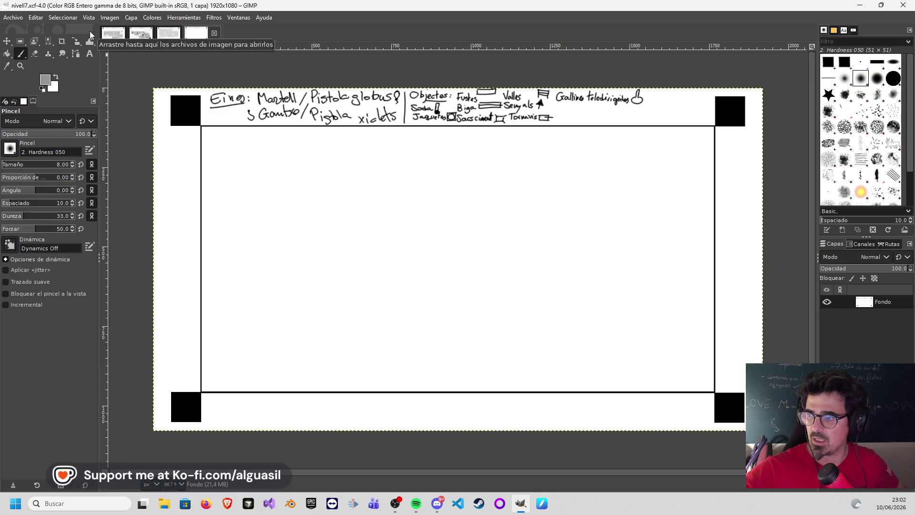
# - Select the Paintbrush in black and reduce its size to 15
pyautogui.press('a')
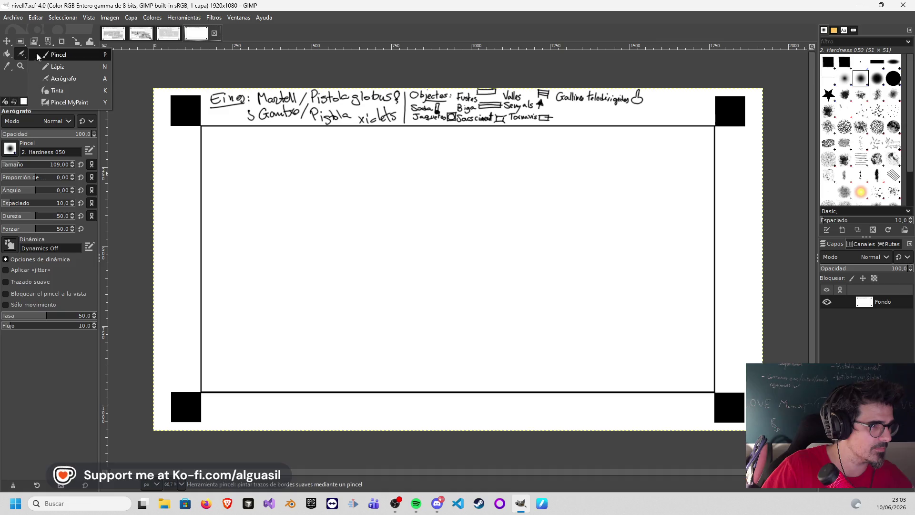
pyautogui.click(36, 53)
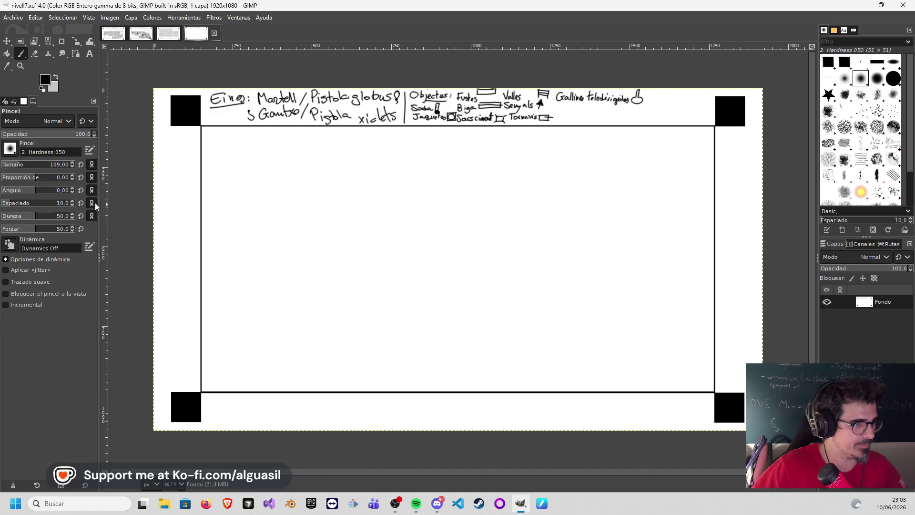
pyautogui.moveTo(20, 166); pyautogui.dragTo(5, 168)
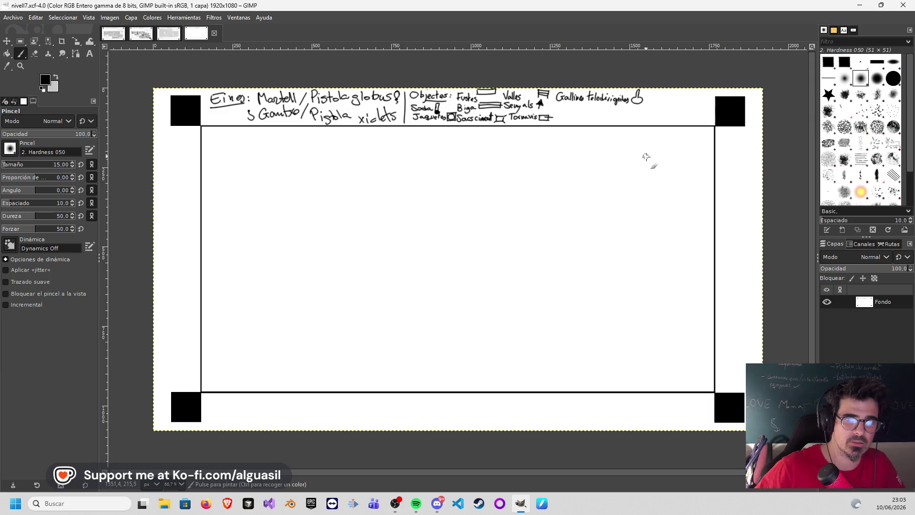
pyautogui.keyDown('shift'); pyautogui.click(713, 183); pyautogui.keyUp('shift')
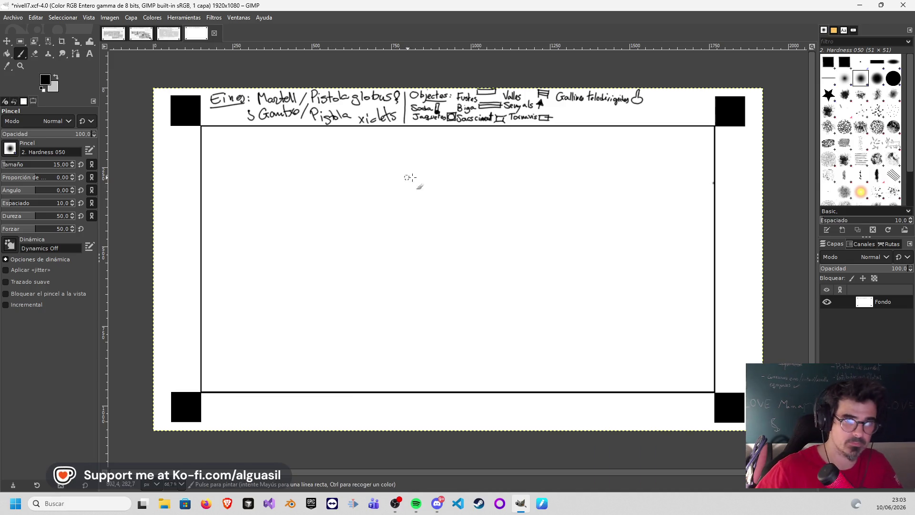
# - Paint a thick upper wall from the right border and a lower wall from the left border
pyautogui.click(716, 208)
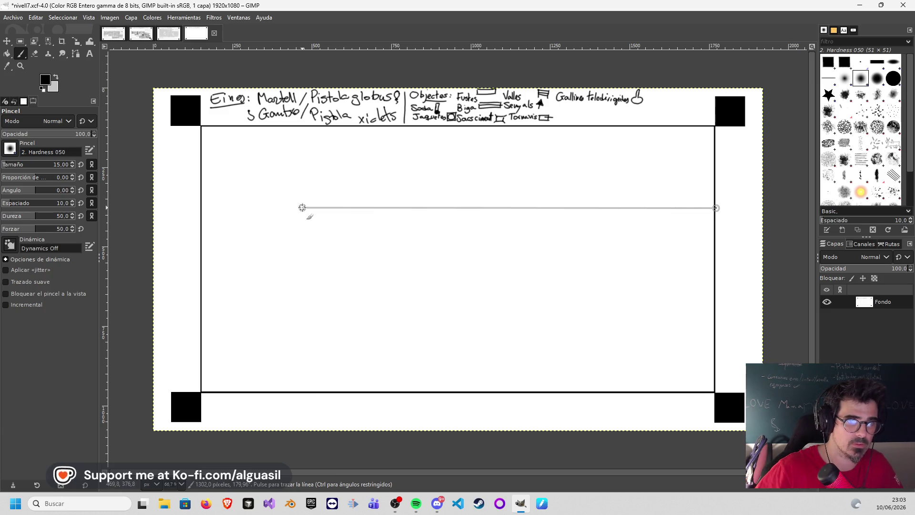
pyautogui.keyDown('shift'); pyautogui.click(303, 208); pyautogui.keyUp('shift')
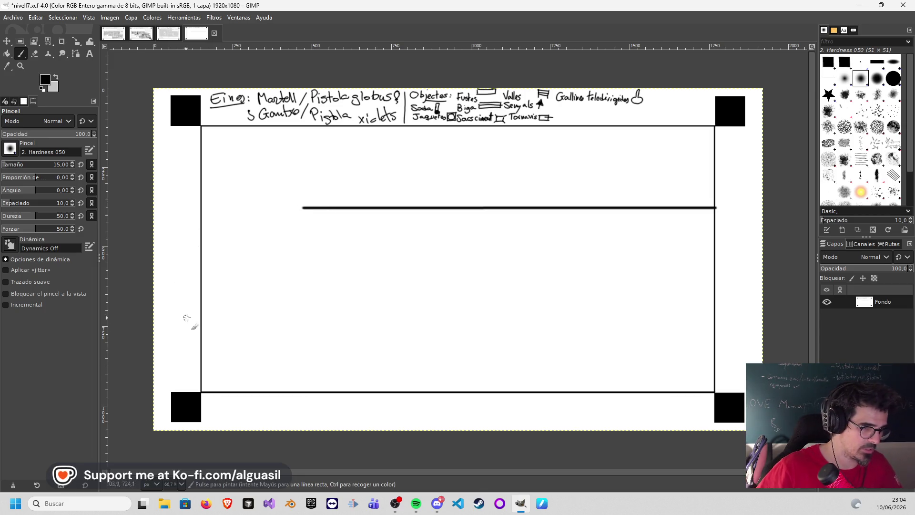
pyautogui.click(201, 332)
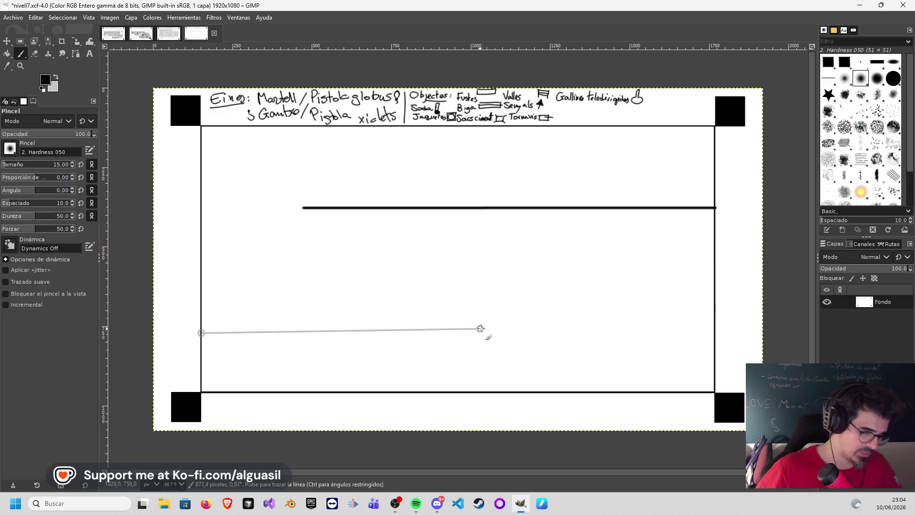
pyautogui.keyDown('shift'); pyautogui.click(504, 332); pyautogui.keyUp('shift')
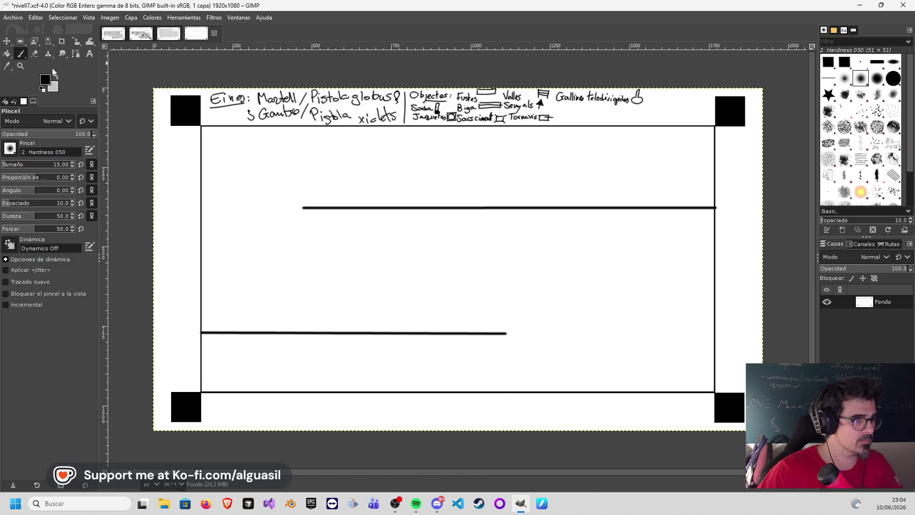
# - At brush size 6, draw three vertical dividers from the top border to the upper wall
pyautogui.click(72, 165)
pyautogui.write('6')
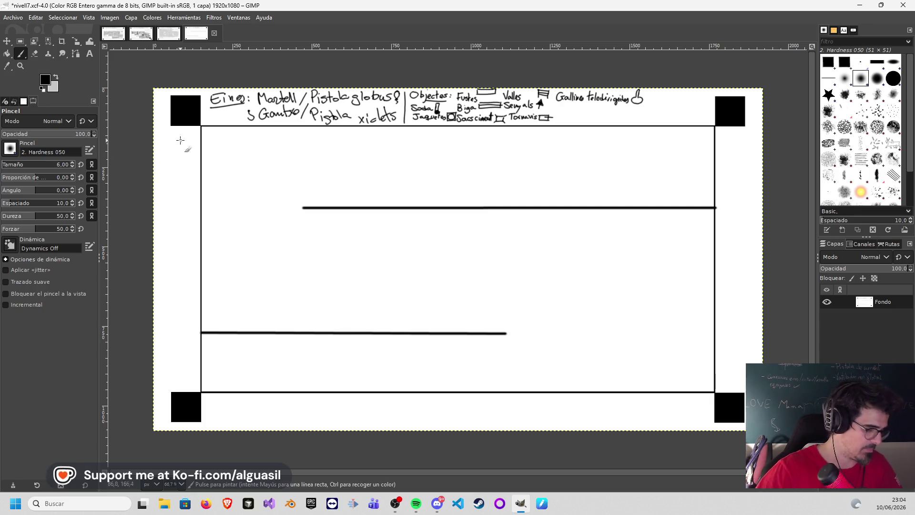
pyautogui.click(509, 127)
pyautogui.keyDown('shift'); pyautogui.click(510, 206); pyautogui.keyUp('shift')
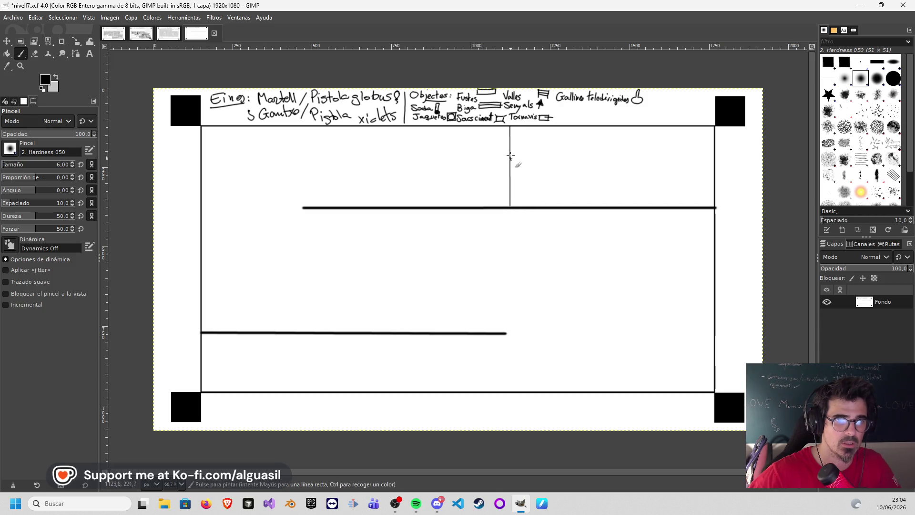
pyautogui.click(404, 127)
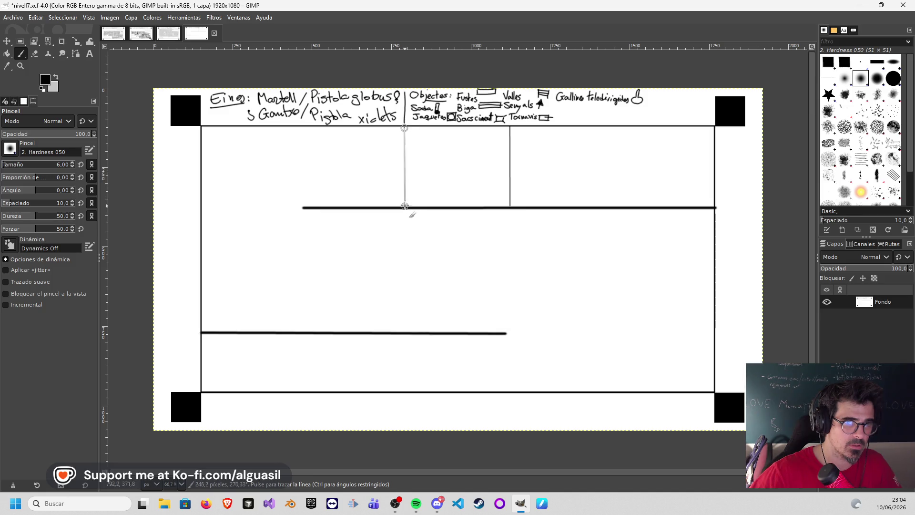
pyautogui.moveTo(404, 125); pyautogui.dragTo(404, 208)
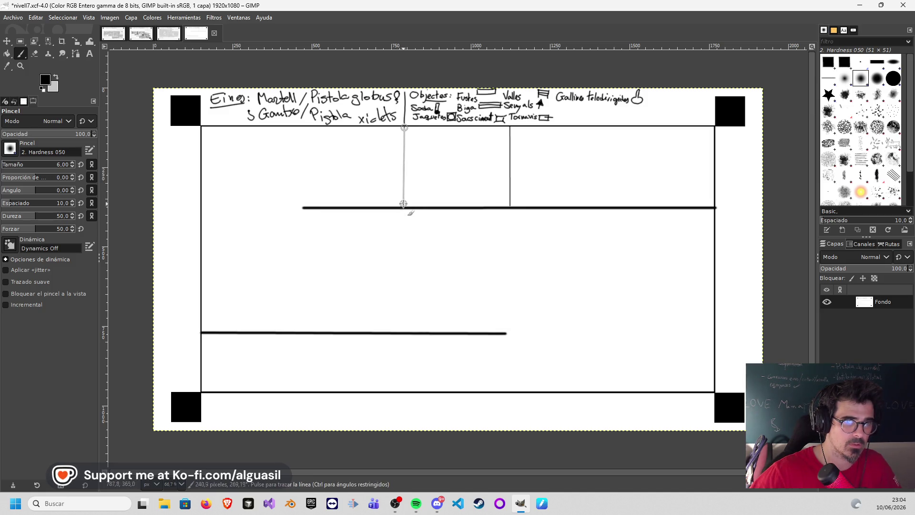
pyautogui.click(367, 125)
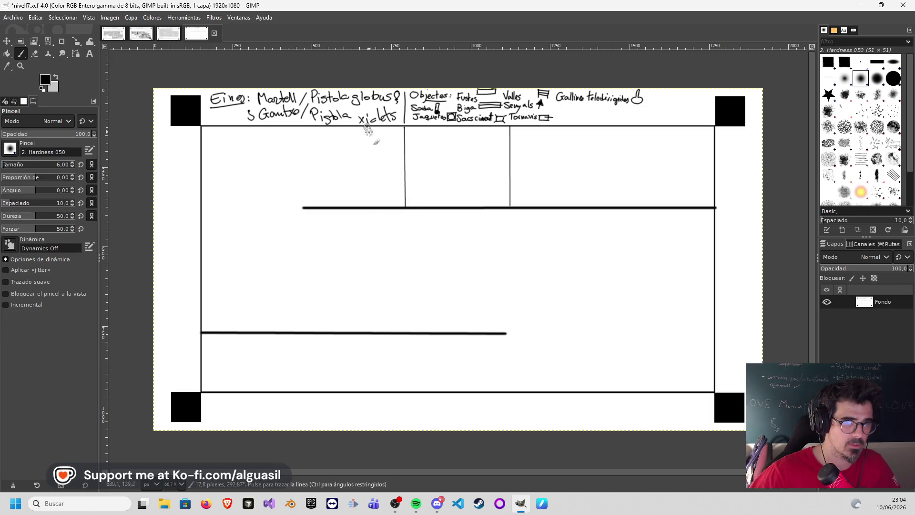
pyautogui.keyDown('shift'); pyautogui.click(367, 207); pyautogui.keyUp('shift')
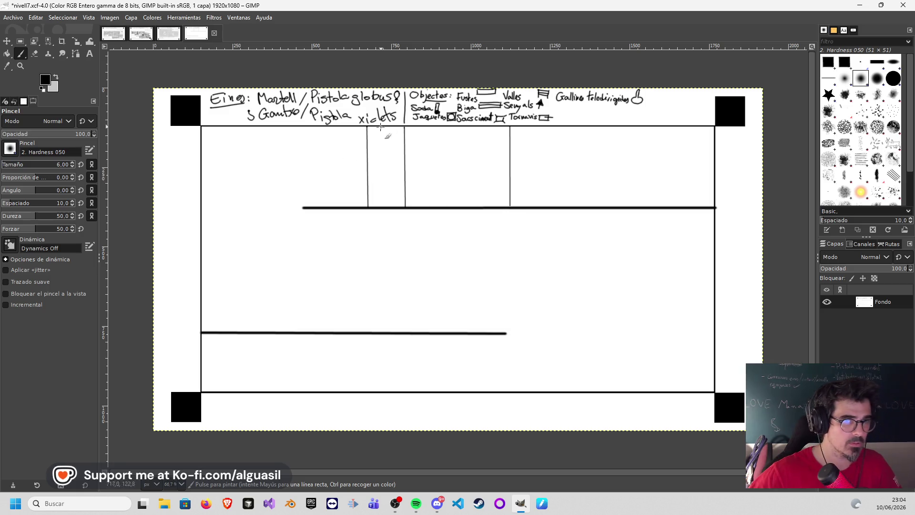
# - Hatch the narrow column with diagonal strokes
pyautogui.moveTo(379, 127); pyautogui.dragTo(370, 152)
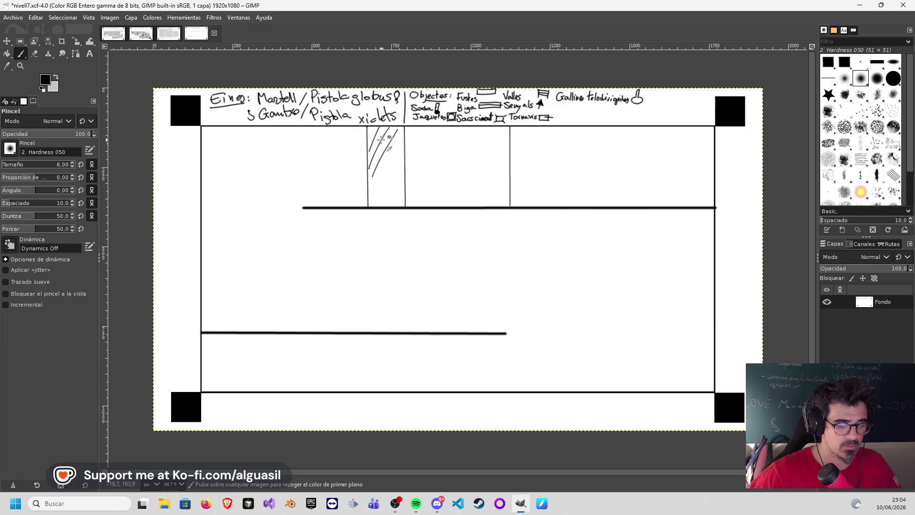
pyautogui.moveTo(367, 136); pyautogui.dragTo(403, 129)
pyautogui.moveTo(371, 160)
pyautogui.mouseDown()
pyautogui.moveTo(405, 138)
pyautogui.moveTo(406, 152)
pyautogui.mouseUp()
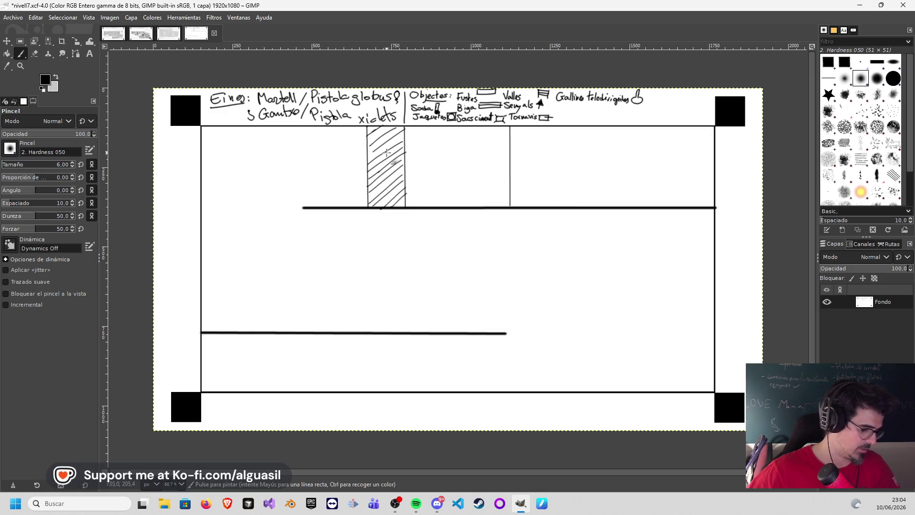
# - Outline a top-right corner box and fill it with vertical stripes, undoing stray strokes
pyautogui.click(551, 126)
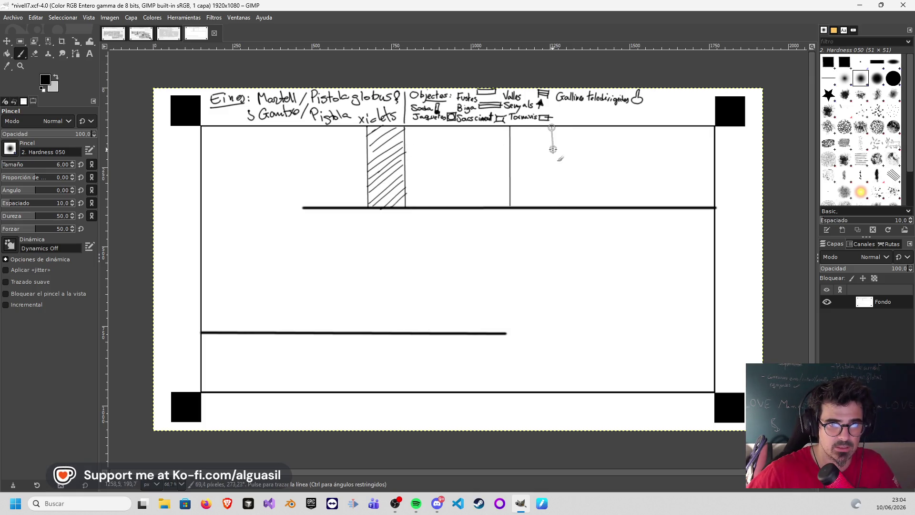
pyautogui.keyDown('shift'); pyautogui.click(551, 160); pyautogui.keyUp('shift')
pyautogui.keyDown('shift'); pyautogui.click(713, 162); pyautogui.keyUp('shift')
pyautogui.moveTo(703, 133); pyautogui.dragTo(697, 154)
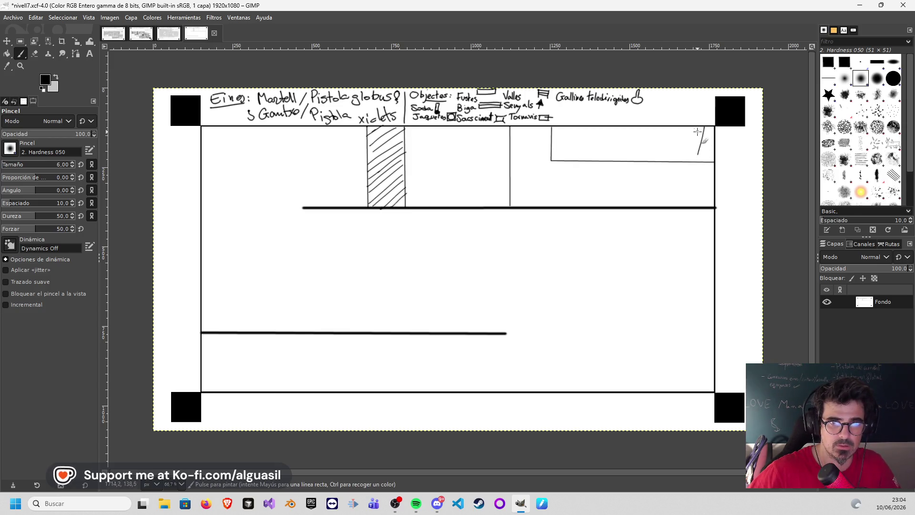
pyautogui.hotkey('ctrl', 'z')
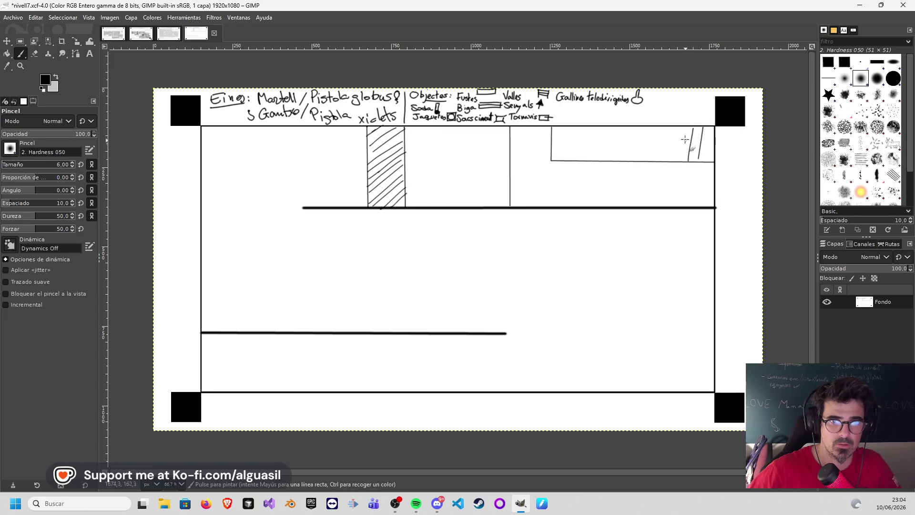
pyautogui.moveTo(634, 128)
pyautogui.mouseDown()
pyautogui.moveTo(632, 153)
pyautogui.moveTo(619, 153)
pyautogui.mouseUp()
pyautogui.moveTo(611, 128)
pyautogui.mouseDown()
pyautogui.moveTo(609, 151)
pyautogui.moveTo(567, 143)
pyautogui.mouseUp()
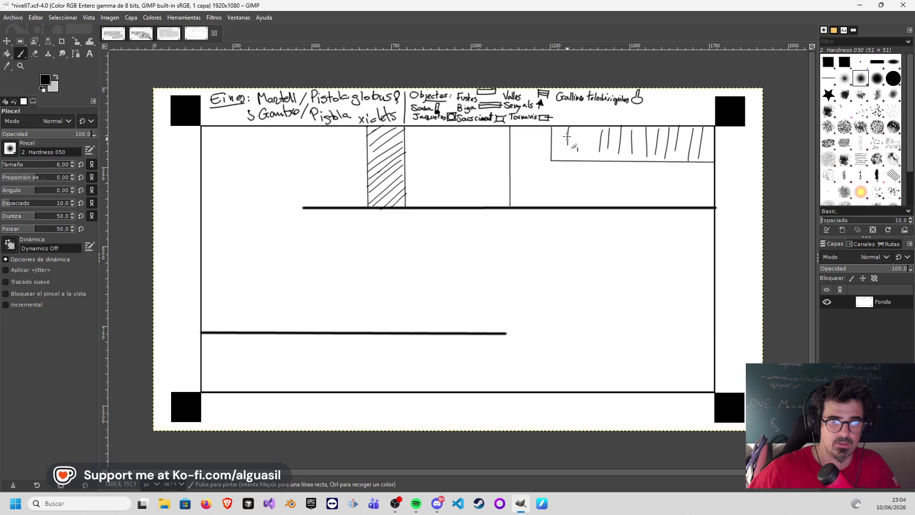
pyautogui.hotkey('ctrl', 'z')
pyautogui.hotkey('ctrl', 'z')
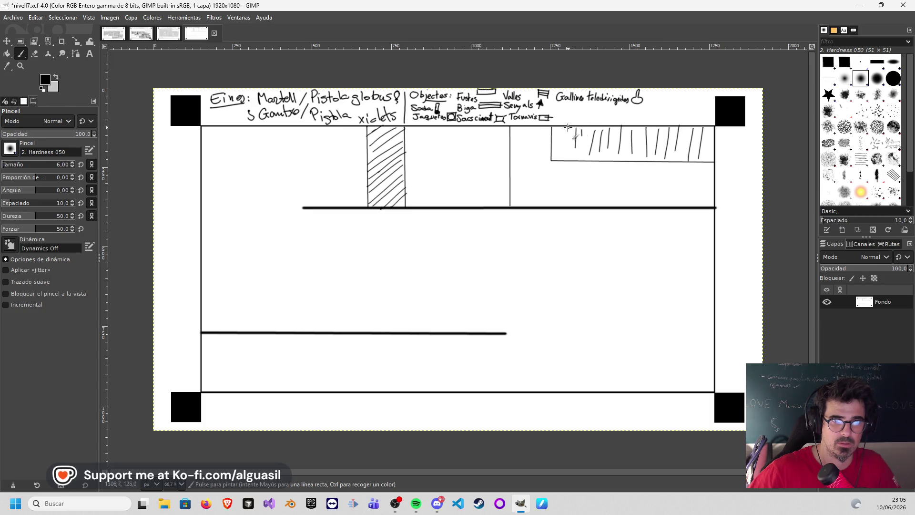
pyautogui.press('e')
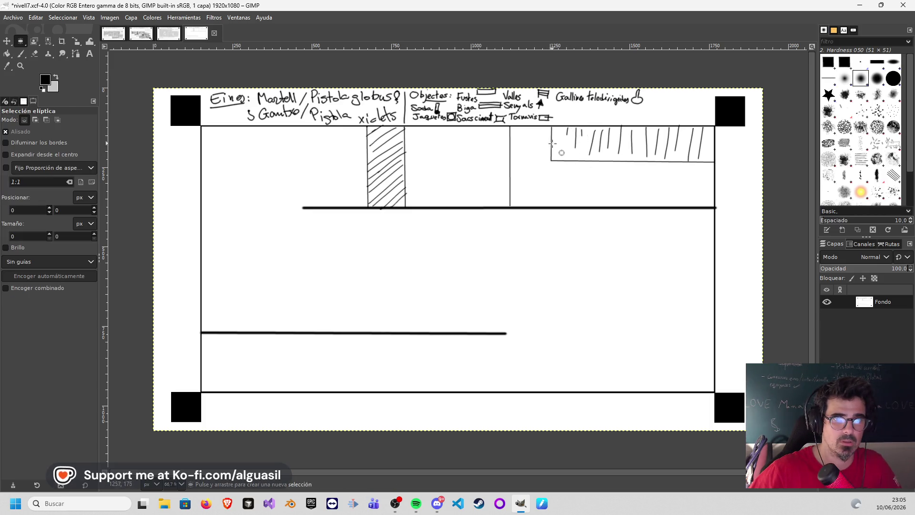
# - Make small elliptical selections near the striped box and over the upper wall
pyautogui.rightClick(563, 137)
pyautogui.press('Escape')
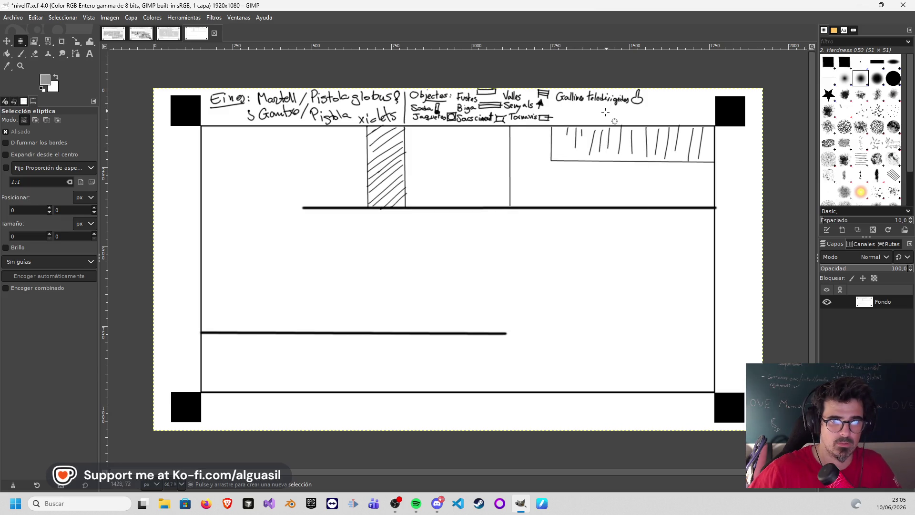
pyautogui.rightClick(560, 156)
pyautogui.click(549, 154)
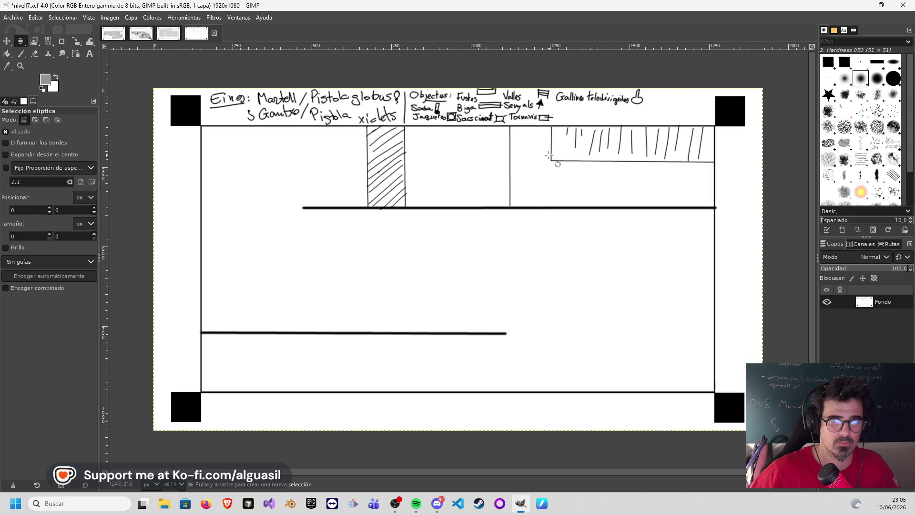
pyautogui.moveTo(574, 146)
pyautogui.mouseDown()
pyautogui.moveTo(561, 150)
pyautogui.moveTo(568, 198)
pyautogui.moveTo(510, 219)
pyautogui.moveTo(505, 210)
pyautogui.moveTo(515, 212)
pyautogui.mouseUp()
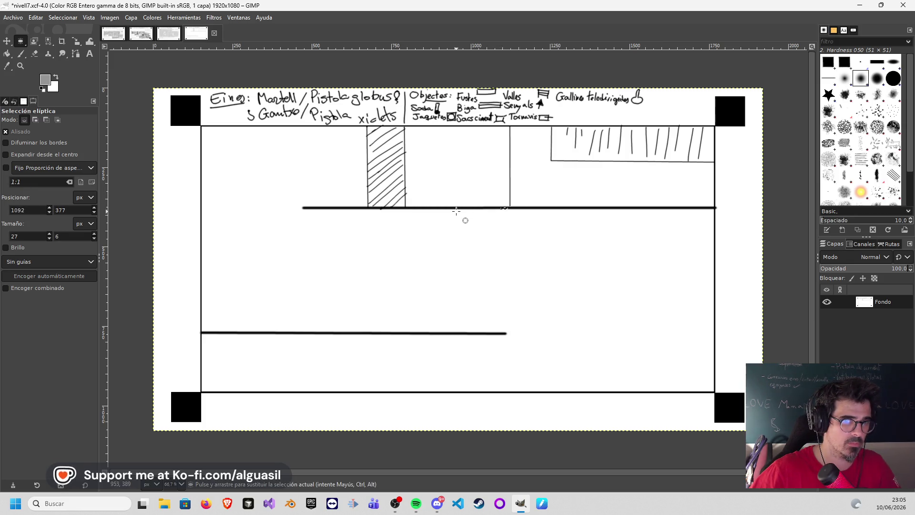
pyautogui.moveTo(445, 208); pyautogui.dragTo(427, 198)
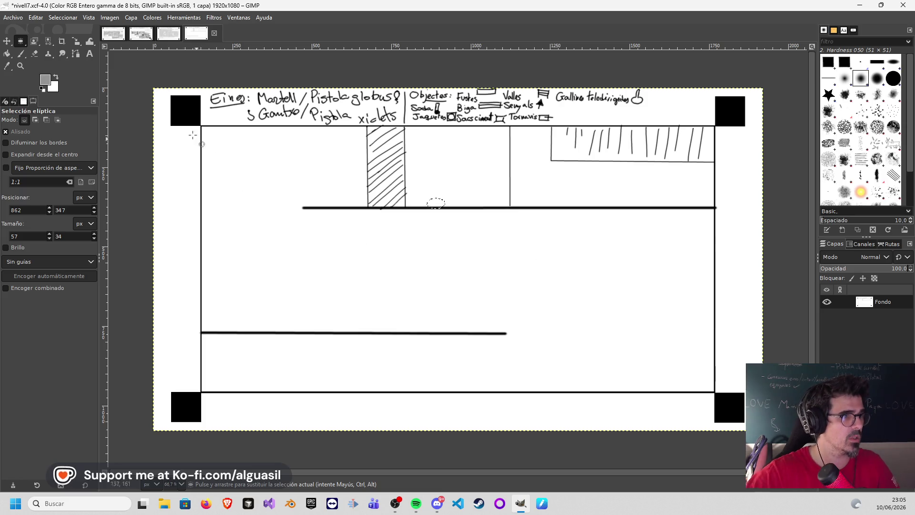
pyautogui.click(22, 53)
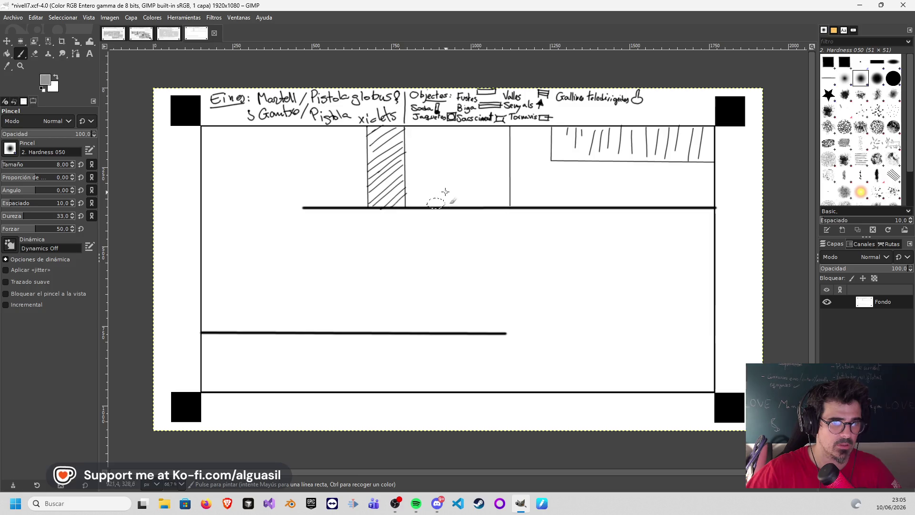
# - Undo an accidental layer move and clear the elliptical selection with Rectangle Select
pyautogui.click(8, 42)
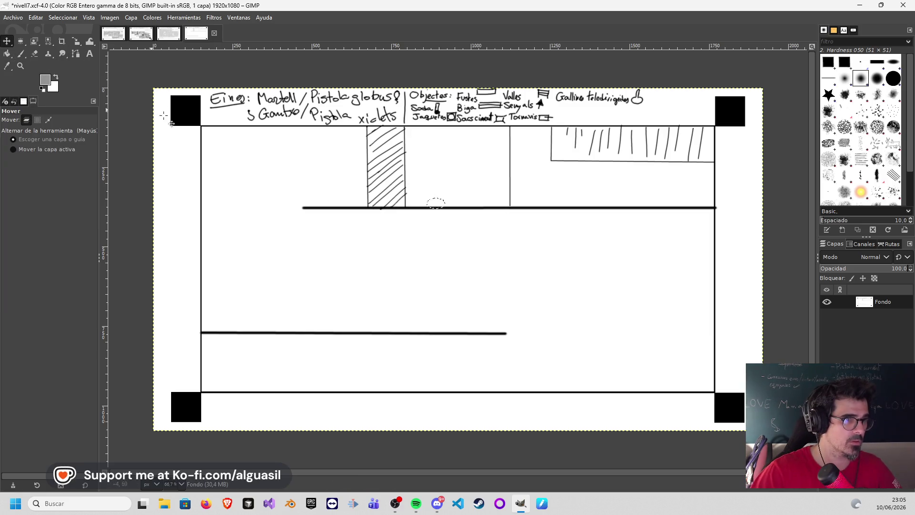
pyautogui.moveTo(189, 140); pyautogui.dragTo(187, 142)
pyautogui.hotkey('ctrl', 'z')
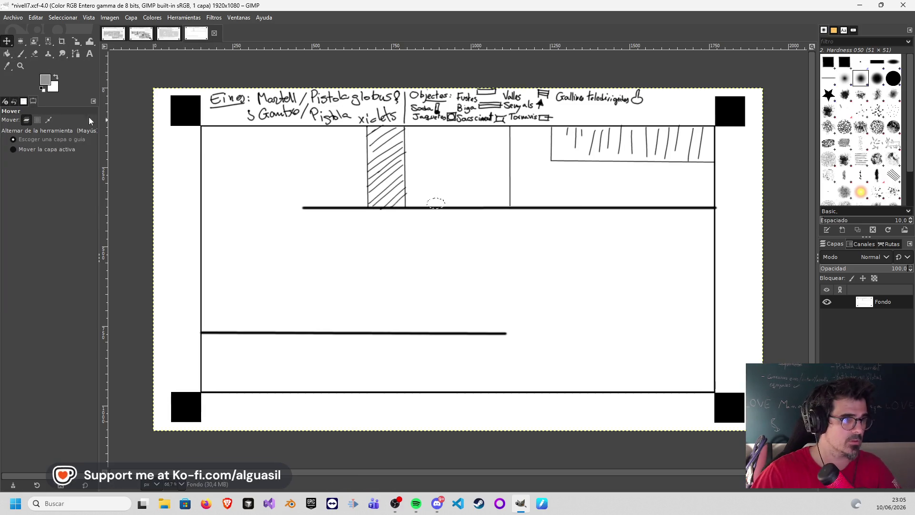
pyautogui.click(23, 43)
pyautogui.moveTo(24, 42)
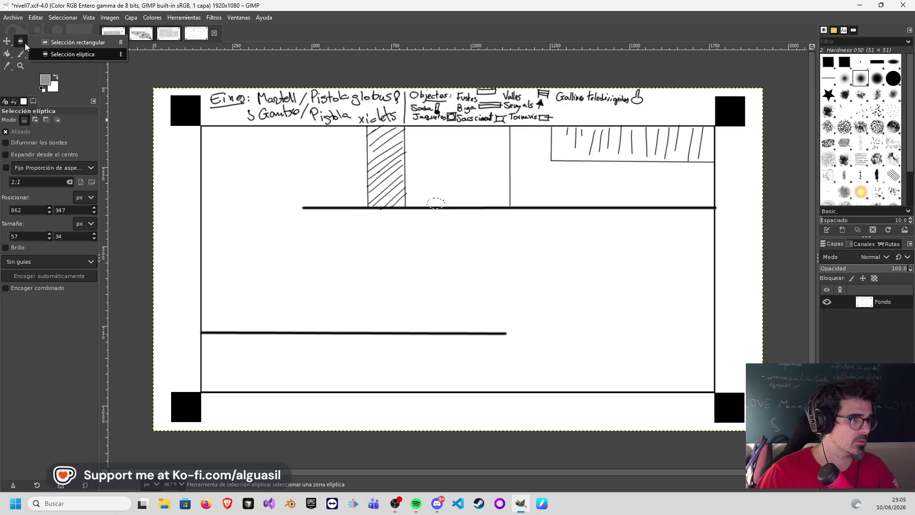
pyautogui.click(65, 41)
pyautogui.click(170, 136)
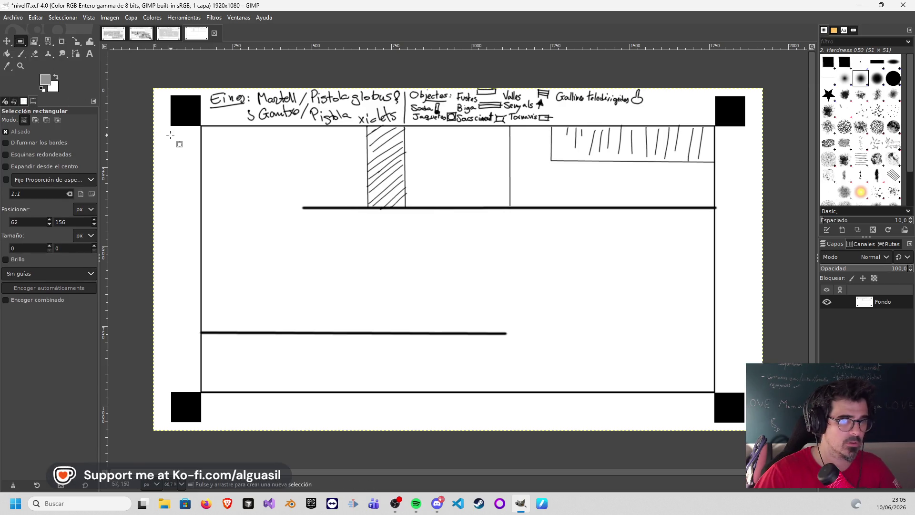
pyautogui.click(20, 53)
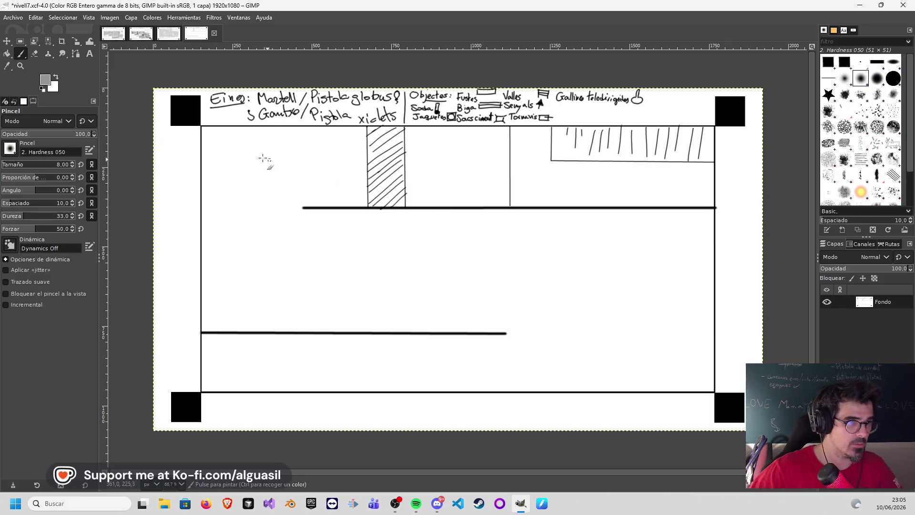
# - Outline a small box against the left wall's top corner, set pure black, and fill it
pyautogui.click(201, 186)
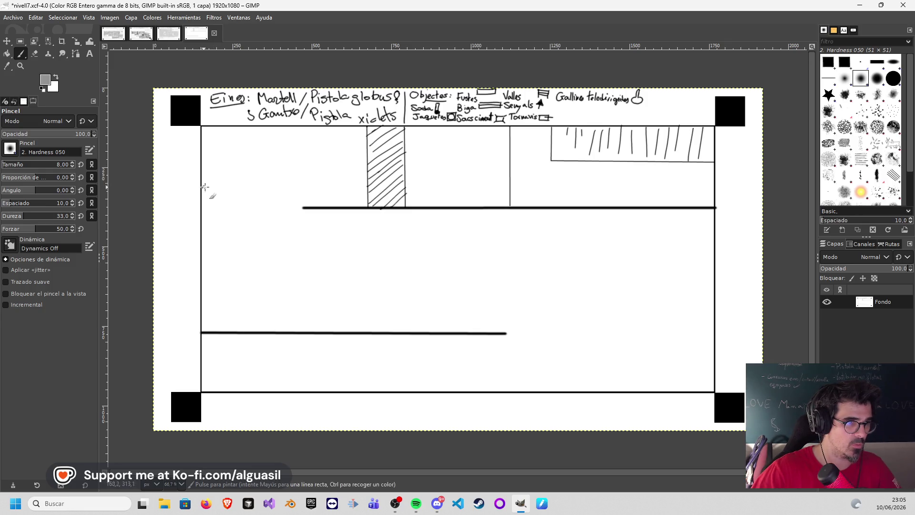
pyautogui.keyDown('shift'); pyautogui.click(260, 187); pyautogui.keyUp('shift')
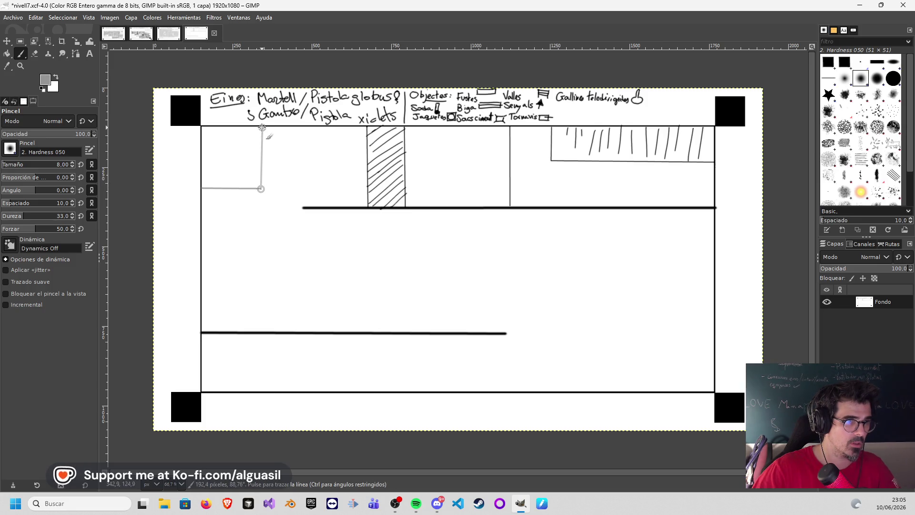
pyautogui.keyDown('shift'); pyautogui.click(260, 126); pyautogui.keyUp('shift')
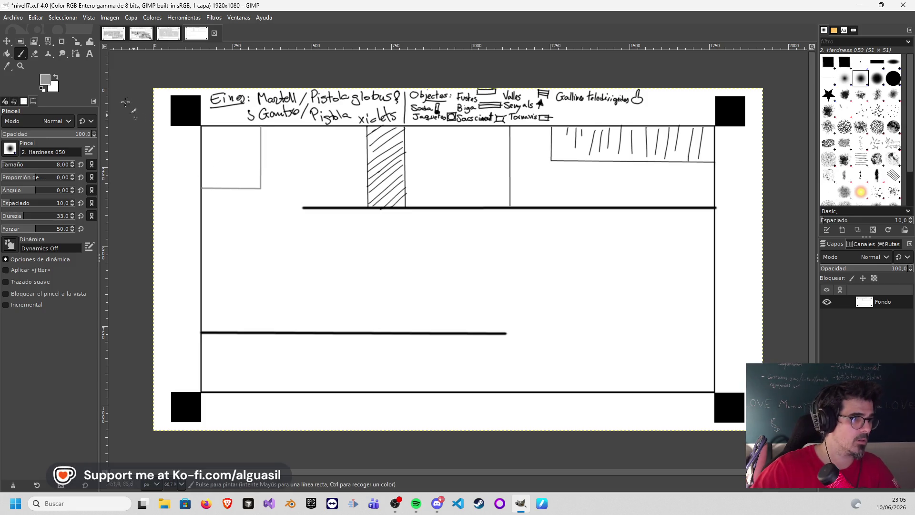
pyautogui.click(46, 85)
pyautogui.moveTo(34, 79); pyautogui.dragTo(35, 125)
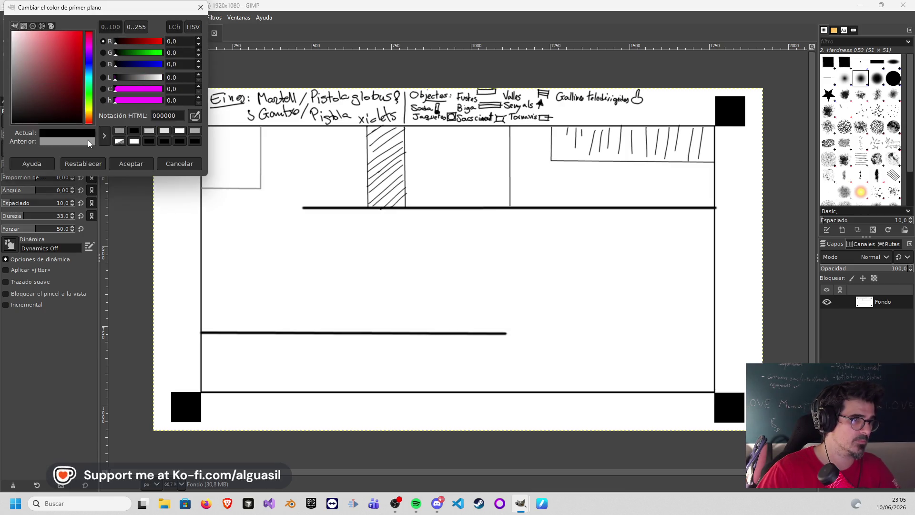
pyautogui.click(135, 163)
pyautogui.click(9, 53)
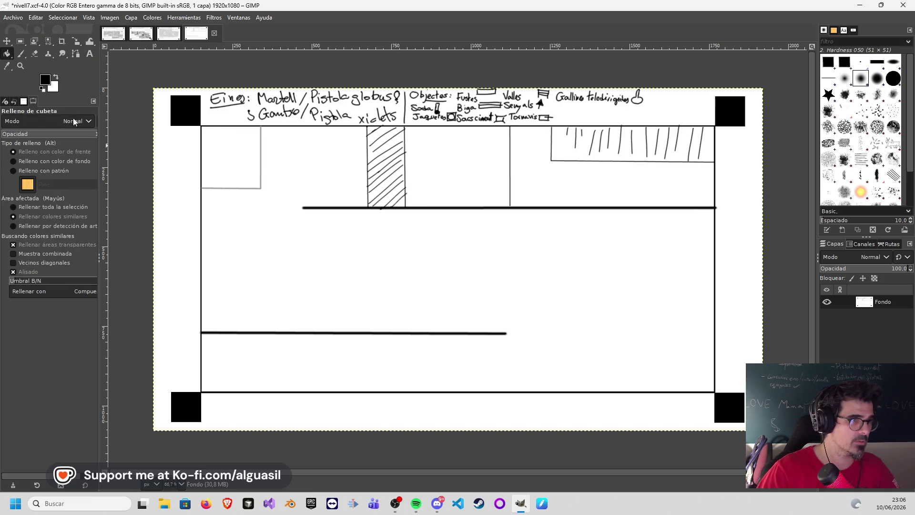
pyautogui.click(260, 147)
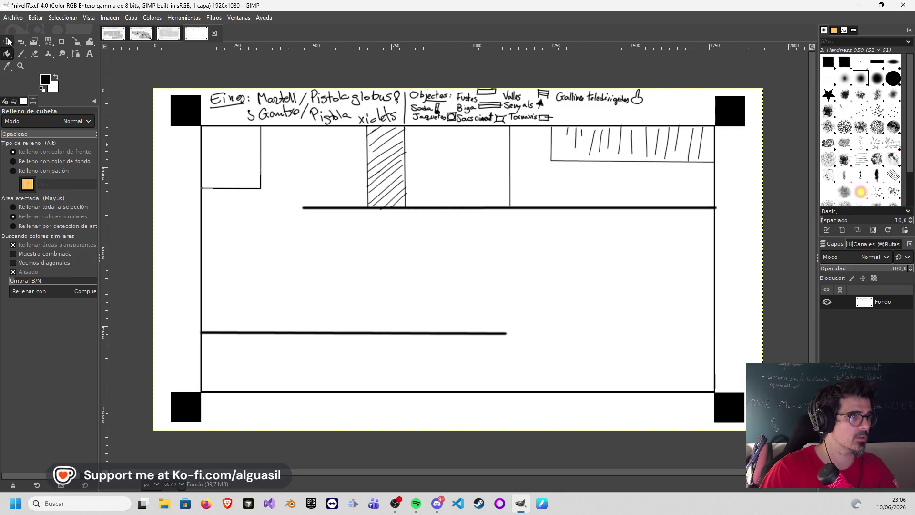
# - Hatch the top-left box with diagonal brush strokes
pyautogui.press('p')
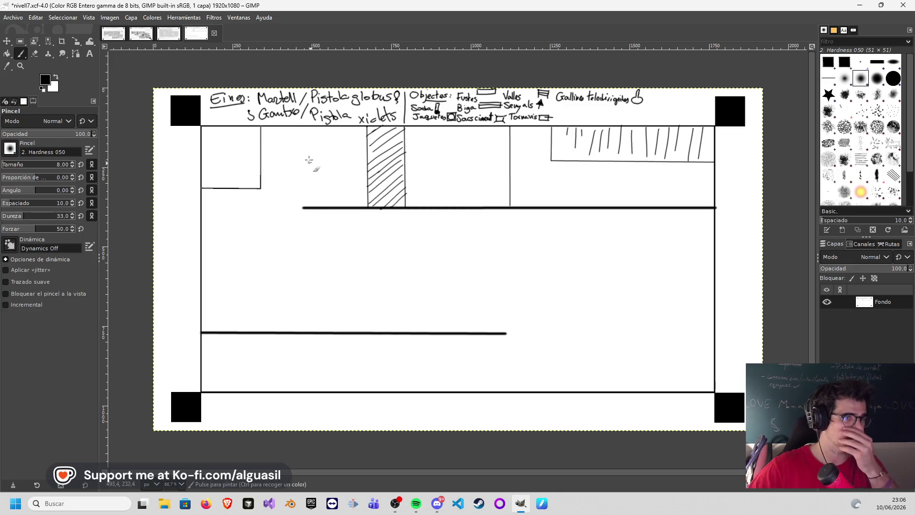
pyautogui.moveTo(201, 141); pyautogui.dragTo(224, 126)
pyautogui.moveTo(202, 165); pyautogui.dragTo(230, 132)
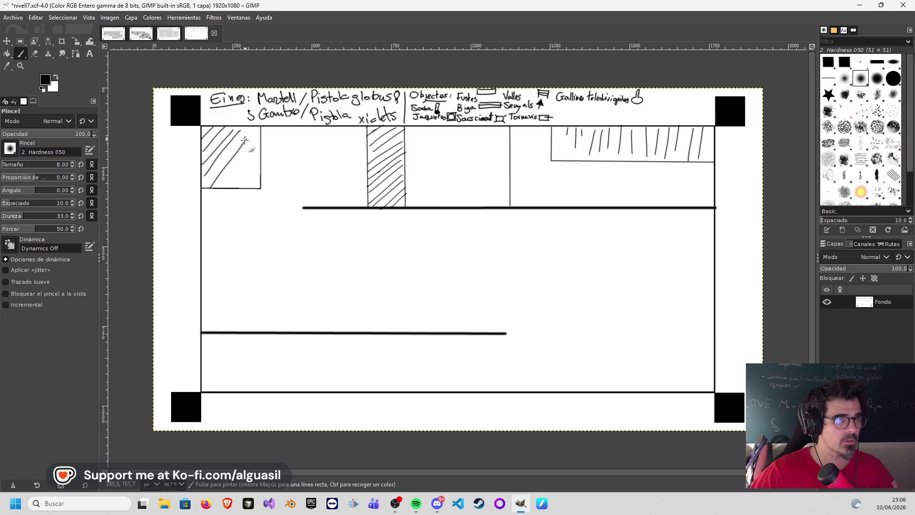
pyautogui.moveTo(238, 191)
pyautogui.mouseDown()
pyautogui.moveTo(263, 167)
pyautogui.moveTo(252, 135)
pyautogui.mouseUp()
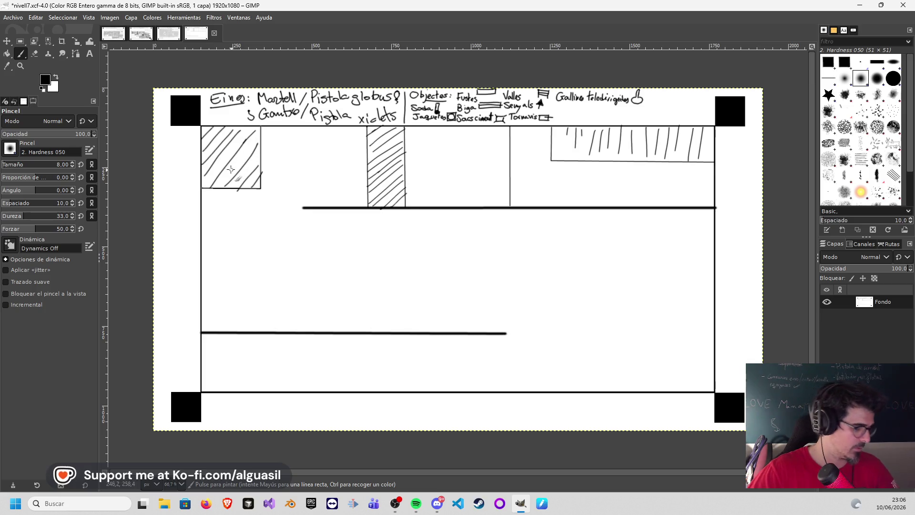
pyautogui.click(201, 249)
# - Draw a box against the left wall and fill it with diagonal hatching
pyautogui.keyDown('shift'); pyautogui.click(251, 251); pyautogui.keyUp('shift')
pyautogui.keyDown('shift'); pyautogui.click(250, 287); pyautogui.keyUp('shift')
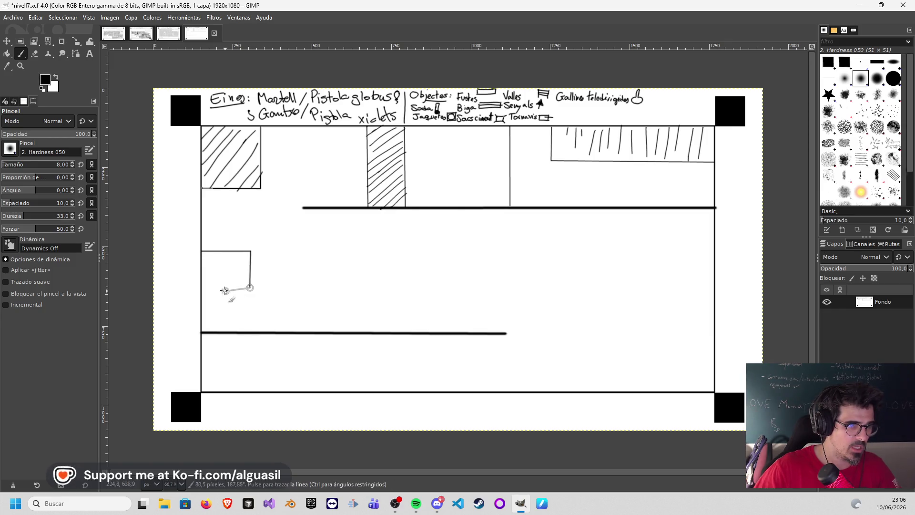
pyautogui.keyDown('shift'); pyautogui.click(201, 288); pyautogui.keyUp('shift')
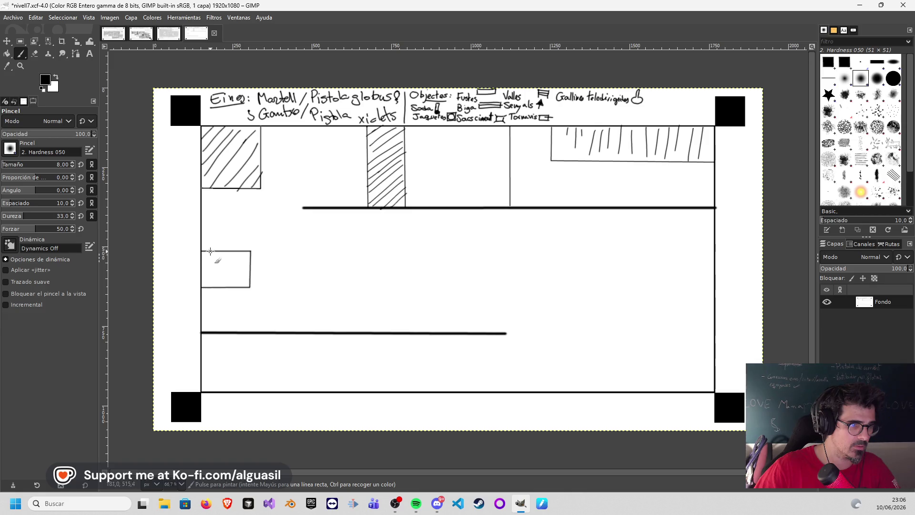
pyautogui.moveTo(237, 257)
pyautogui.mouseDown()
pyautogui.moveTo(228, 287)
pyautogui.moveTo(242, 287)
pyautogui.moveTo(208, 272)
pyautogui.mouseUp()
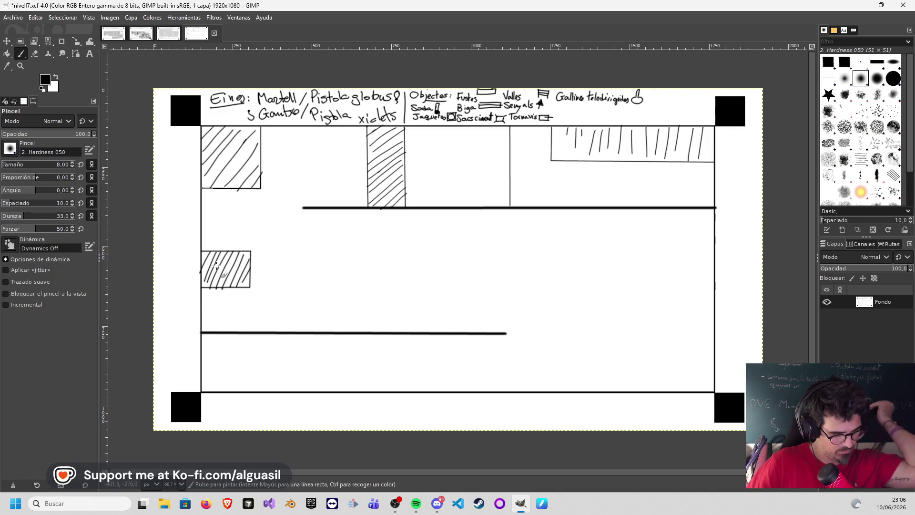
# - Draw a tall block standing on the lower ledge and hatch it diagonally
pyautogui.click(379, 264)
pyautogui.keyDown('shift'); pyautogui.click(379, 332); pyautogui.keyUp('shift')
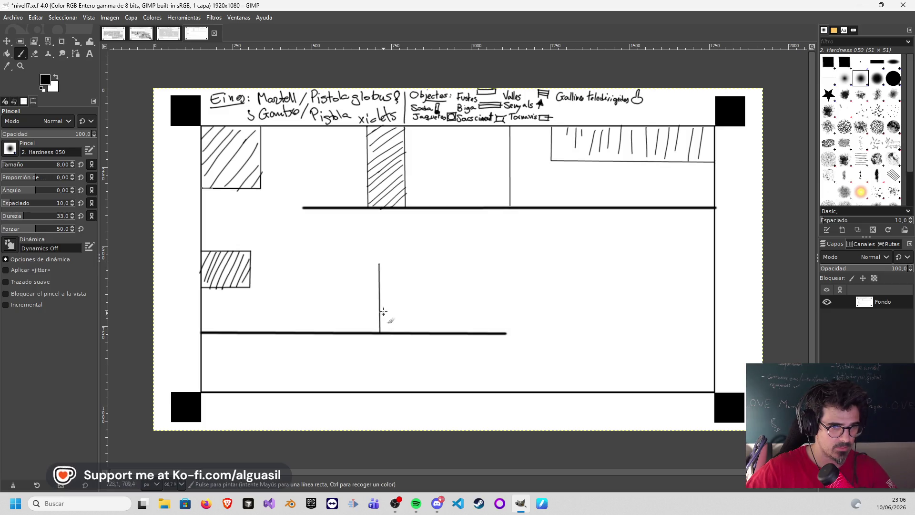
pyautogui.keyDown('shift'); pyautogui.click(424, 262); pyautogui.keyUp('shift')
pyautogui.keyDown('shift'); pyautogui.click(425, 332); pyautogui.keyUp('shift')
pyautogui.moveTo(393, 265); pyautogui.dragTo(383, 300)
pyautogui.moveTo(408, 266); pyautogui.dragTo(382, 317)
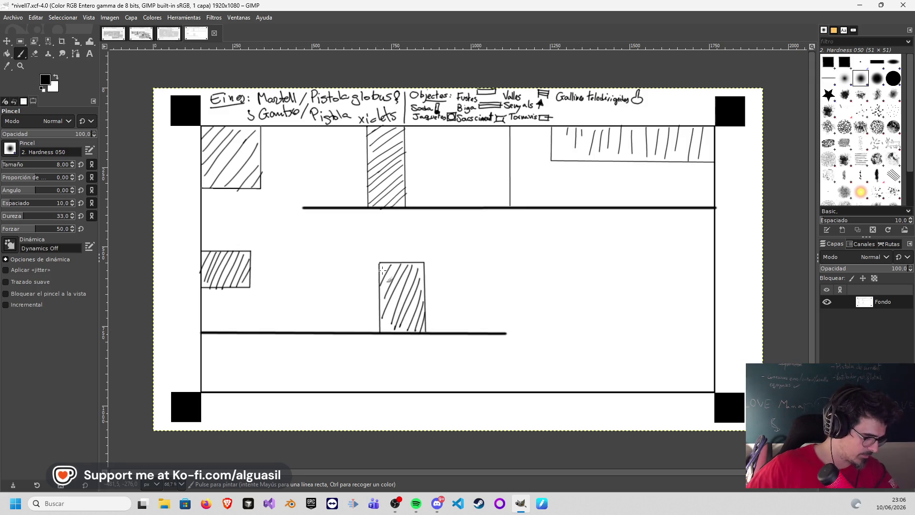
# - Add a smaller box beside the hatched ledge block and scribble inside it
pyautogui.click(426, 296)
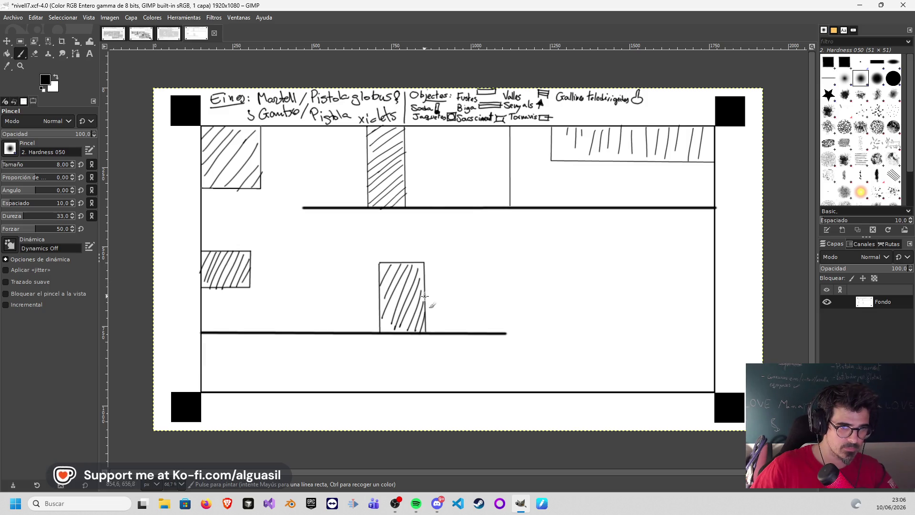
pyautogui.keyDown('shift'); pyautogui.click(467, 296); pyautogui.keyUp('shift')
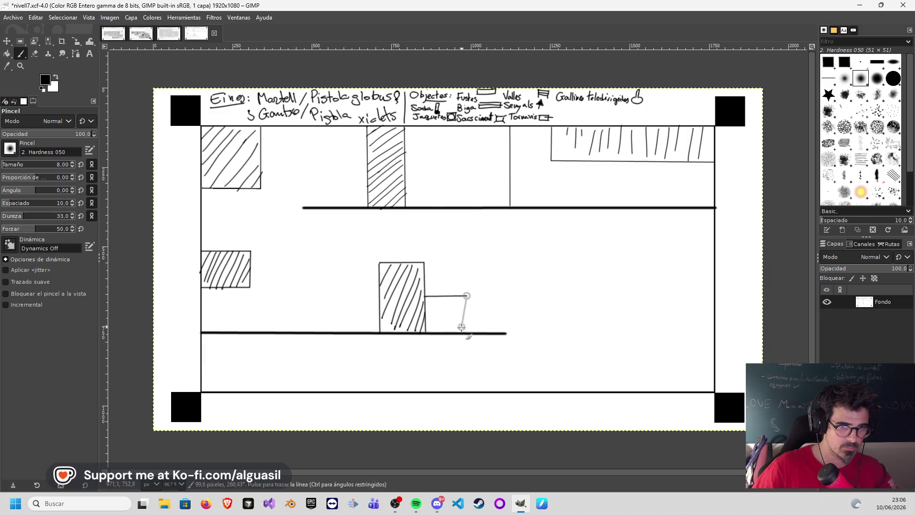
pyautogui.keyDown('shift'); pyautogui.click(468, 332); pyautogui.keyUp('shift')
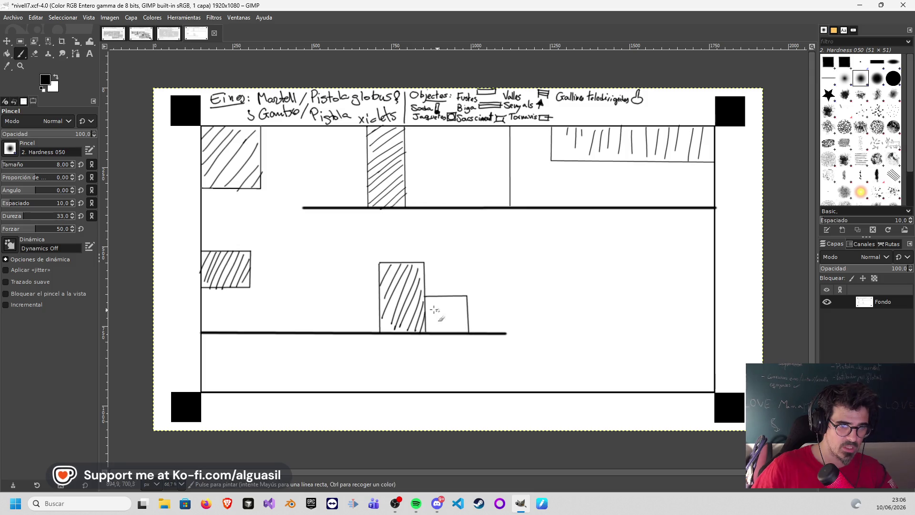
pyautogui.moveTo(451, 307)
pyautogui.mouseDown()
pyautogui.moveTo(425, 310)
pyautogui.moveTo(458, 315)
pyautogui.mouseUp()
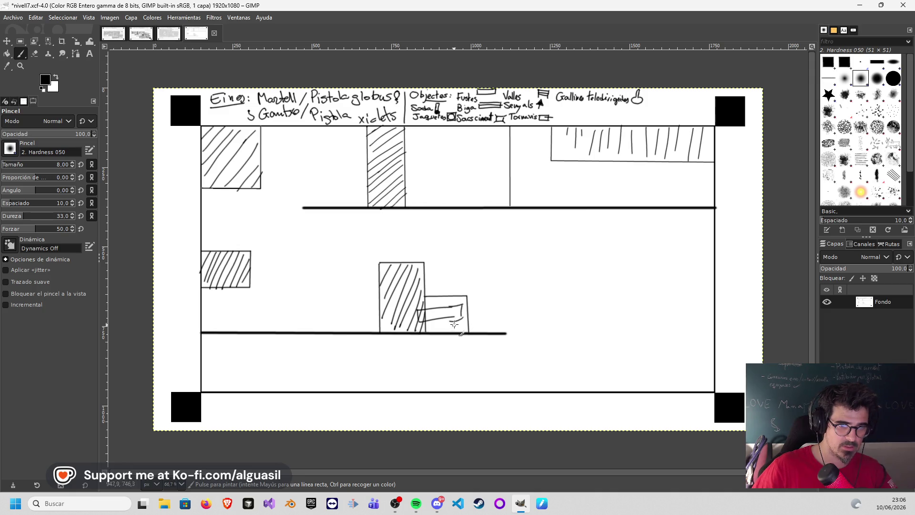
pyautogui.moveTo(414, 314)
pyautogui.mouseDown()
pyautogui.moveTo(419, 330)
pyautogui.moveTo(445, 324)
pyautogui.mouseUp()
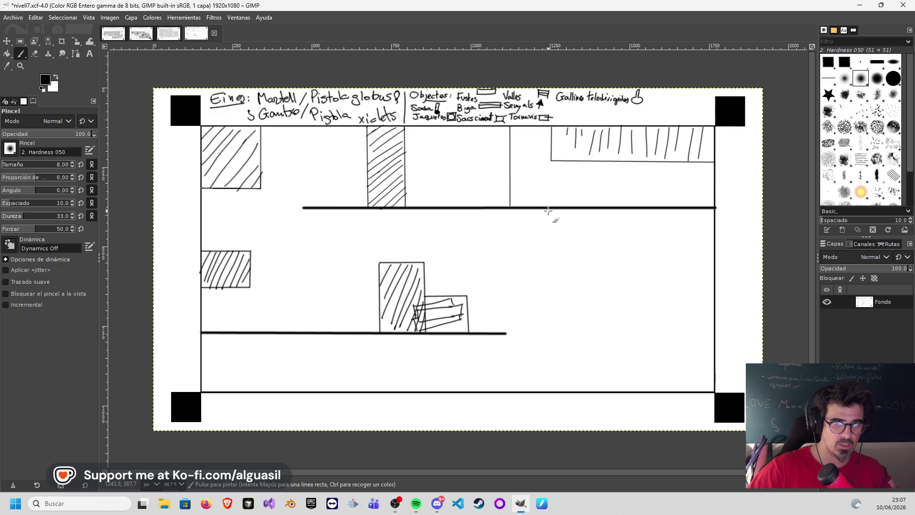
# - Draw a cross-hatched block hanging below the upper floor and extend the lower ledge line right
pyautogui.moveTo(549, 208); pyautogui.dragTo(549, 269)
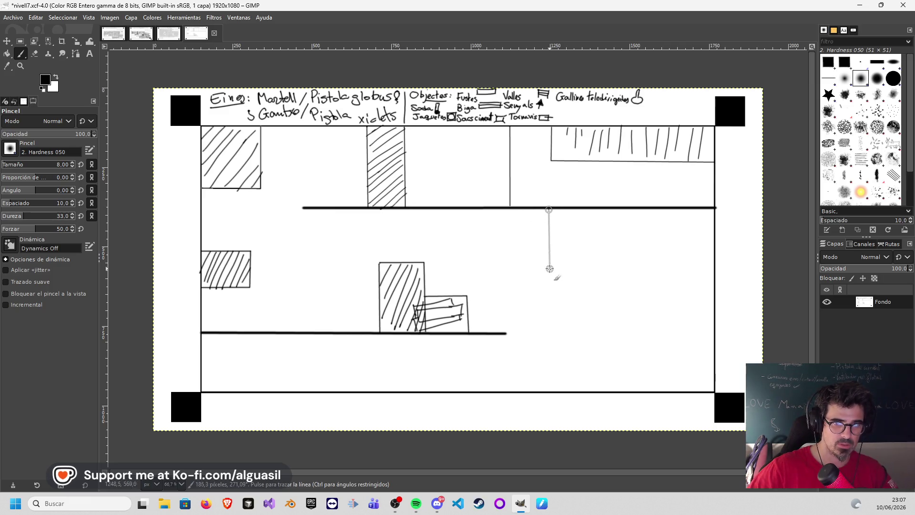
pyautogui.keyDown('shift'); pyautogui.click(593, 268); pyautogui.keyUp('shift')
pyautogui.keyDown('shift'); pyautogui.click(592, 207); pyautogui.keyUp('shift')
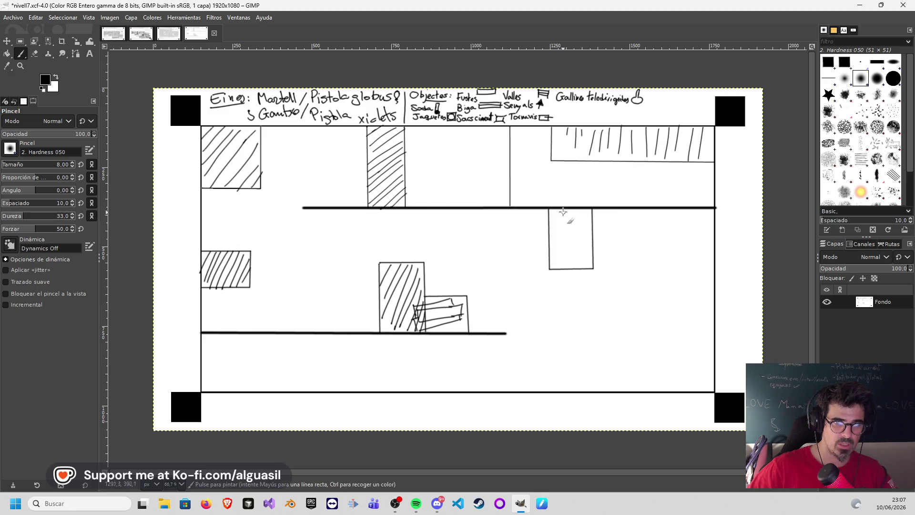
pyautogui.hotkey('ctrl', 'z')
pyautogui.hotkey('ctrl', 'z')
pyautogui.moveTo(559, 208)
pyautogui.mouseDown()
pyautogui.moveTo(553, 217)
pyautogui.moveTo(564, 222)
pyautogui.moveTo(550, 235)
pyautogui.mouseUp()
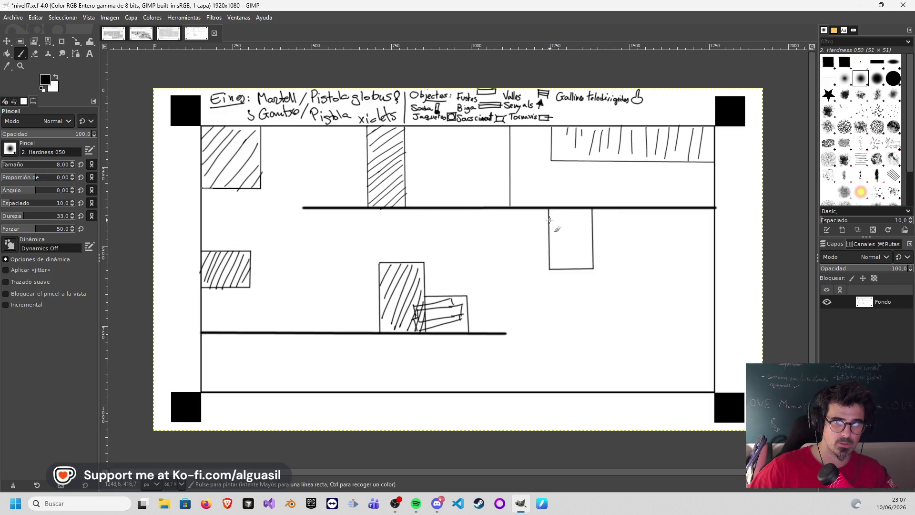
pyautogui.moveTo(590, 219)
pyautogui.mouseDown()
pyautogui.moveTo(550, 237)
pyautogui.moveTo(593, 252)
pyautogui.mouseUp()
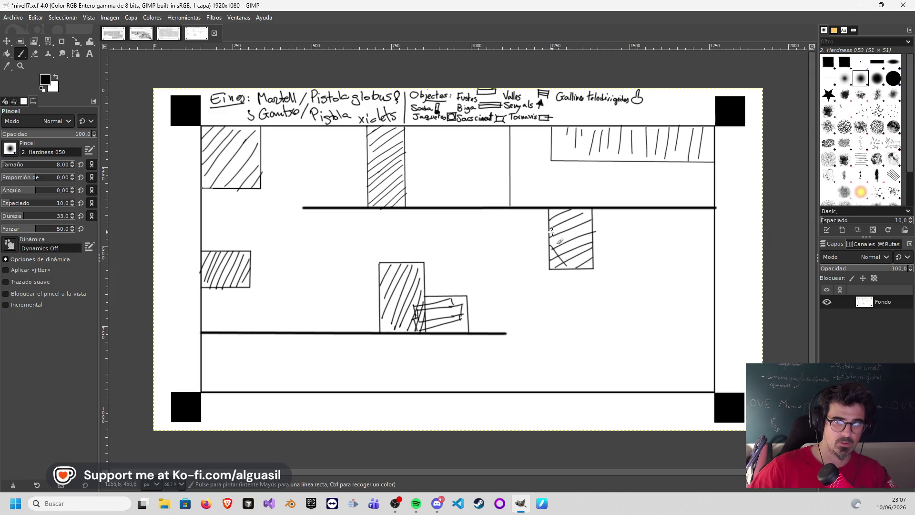
pyautogui.moveTo(596, 209)
pyautogui.mouseDown()
pyautogui.moveTo(578, 242)
pyautogui.moveTo(583, 235)
pyautogui.mouseUp()
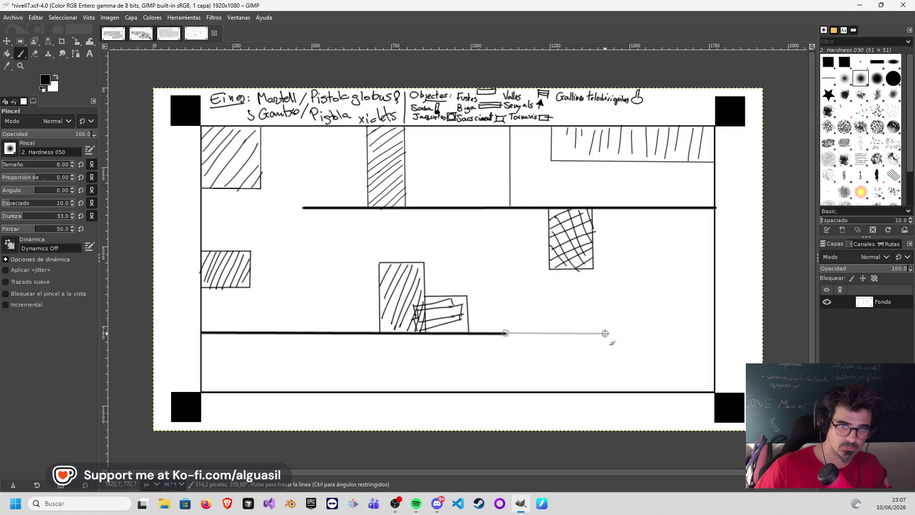
pyautogui.keyDown('shift'); pyautogui.click(584, 333); pyautogui.keyUp('shift')
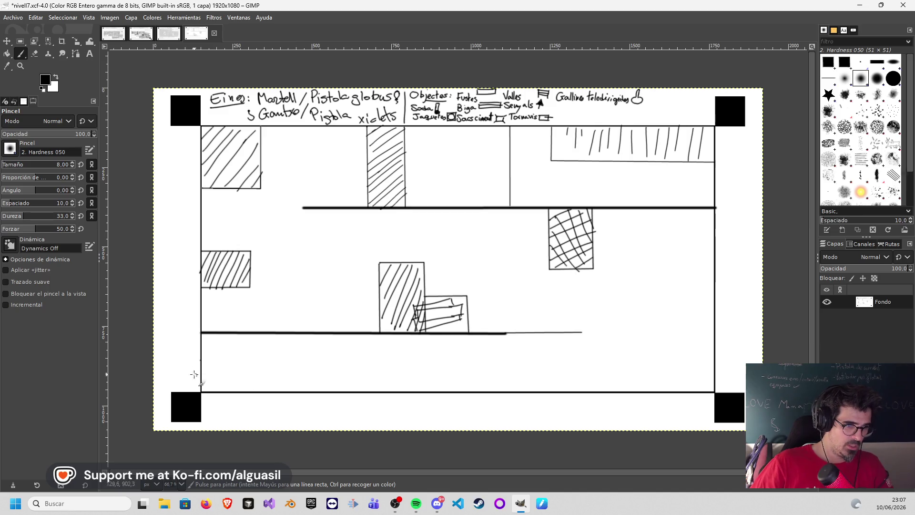
# - Outline the bottom-left block with vertical hatching and draw a dividing wall to the bottom floor line
pyautogui.keyDown('shift'); pyautogui.click(320, 359); pyautogui.keyUp('shift')
pyautogui.keyDown('shift'); pyautogui.click(320, 388); pyautogui.keyUp('shift')
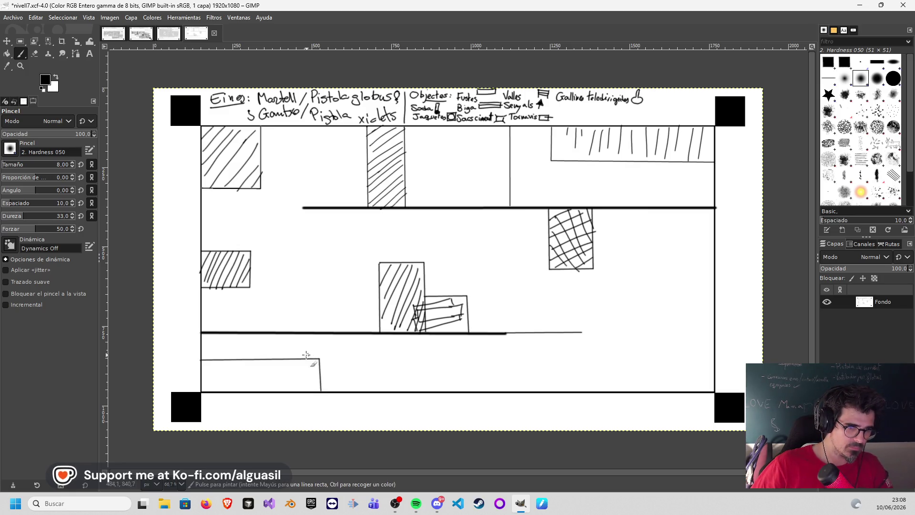
pyautogui.moveTo(207, 361)
pyautogui.mouseDown()
pyautogui.moveTo(209, 386)
pyautogui.moveTo(224, 389)
pyautogui.mouseUp()
pyautogui.moveTo(231, 365); pyautogui.dragTo(232, 387)
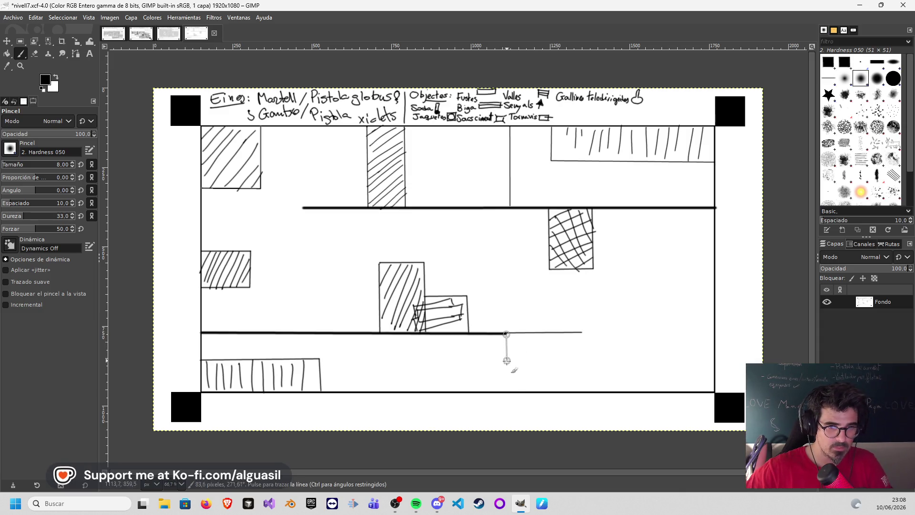
pyautogui.keyDown('shift'); pyautogui.click(508, 391); pyautogui.keyUp('shift')
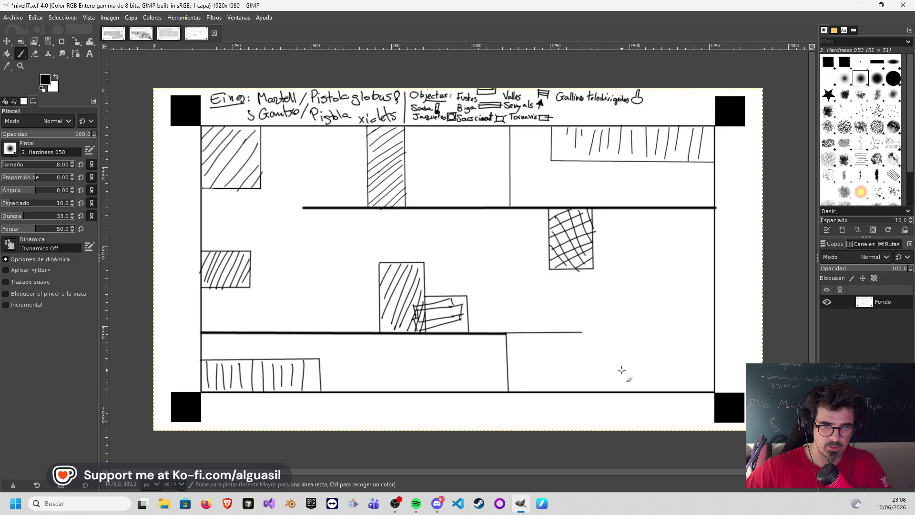
# - Draw a small box in the bottom-right area
pyautogui.moveTo(616, 369); pyautogui.dragTo(618, 380)
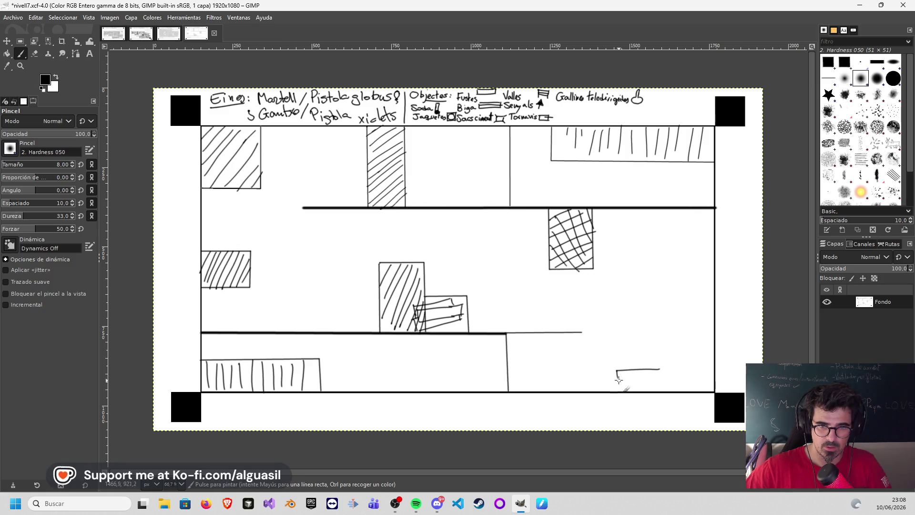
pyautogui.hotkey('ctrl', 'z')
pyautogui.moveTo(666, 368); pyautogui.dragTo(632, 372)
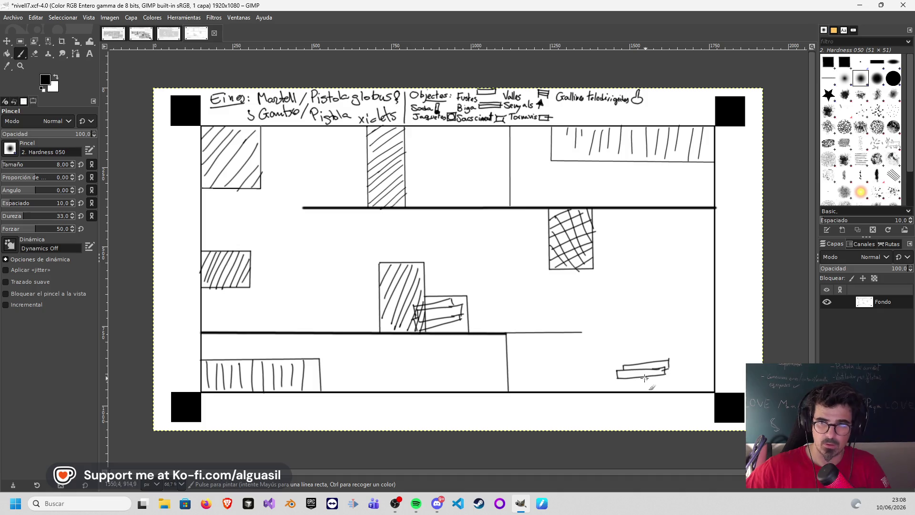
pyautogui.moveTo(629, 381); pyautogui.dragTo(671, 373)
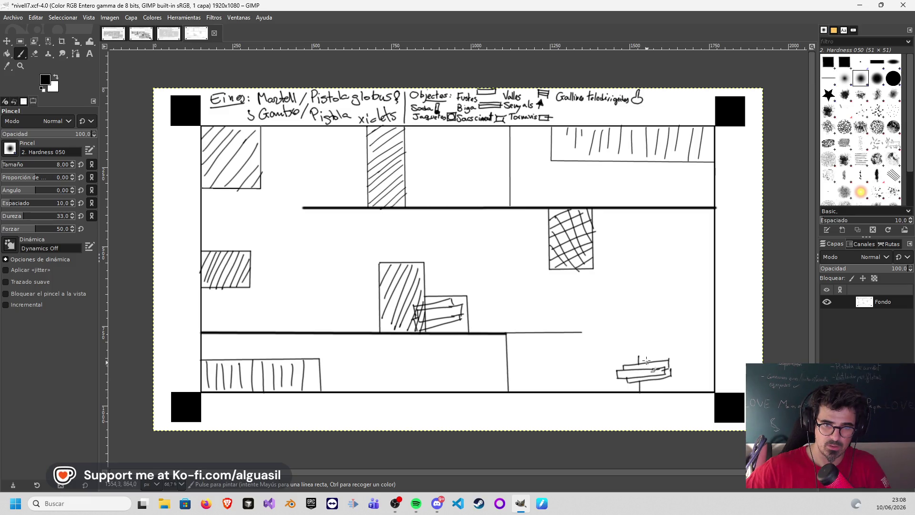
# - Add an overlapping bottom-right block filled with diagonal hatch strokes
pyautogui.keyDown('shift'); pyautogui.click(713, 355); pyautogui.keyUp('shift')
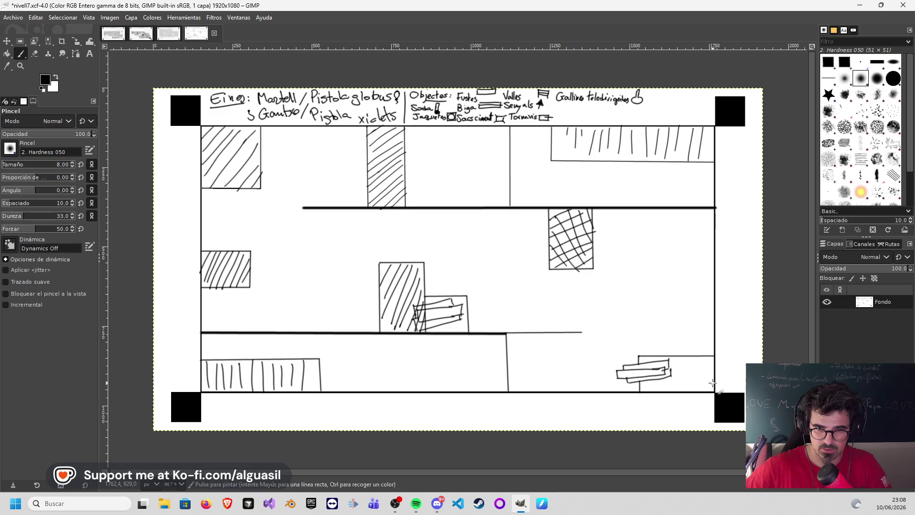
pyautogui.moveTo(709, 365)
pyautogui.mouseDown()
pyautogui.moveTo(682, 390)
pyautogui.moveTo(668, 390)
pyautogui.mouseUp()
pyautogui.moveTo(688, 358); pyautogui.dragTo(660, 391)
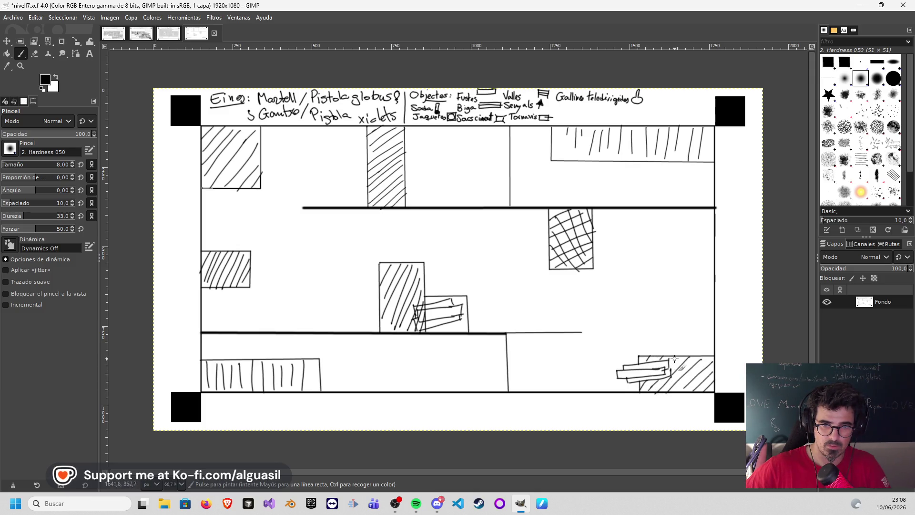
pyautogui.rightClick(25, 58)
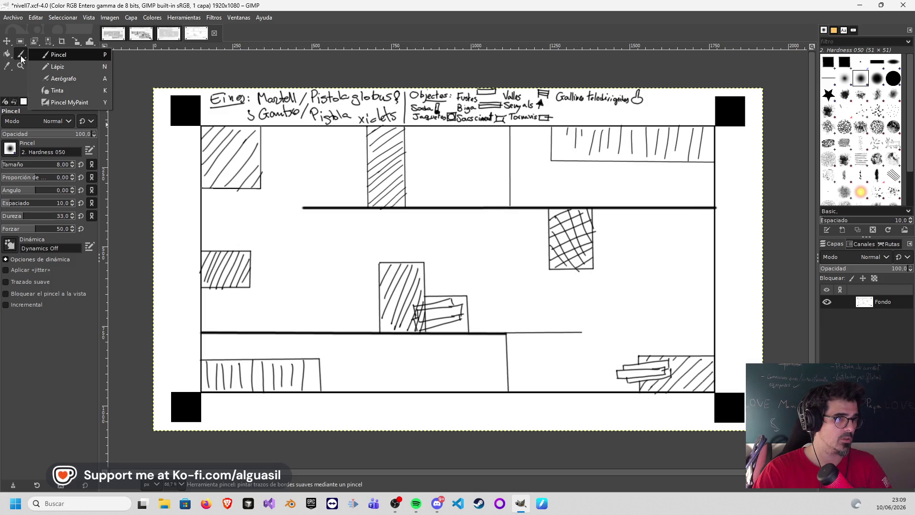
# - Switch to the Airbrush with light grey c8c5c5 as the foreground colour
pyautogui.click(50, 78)
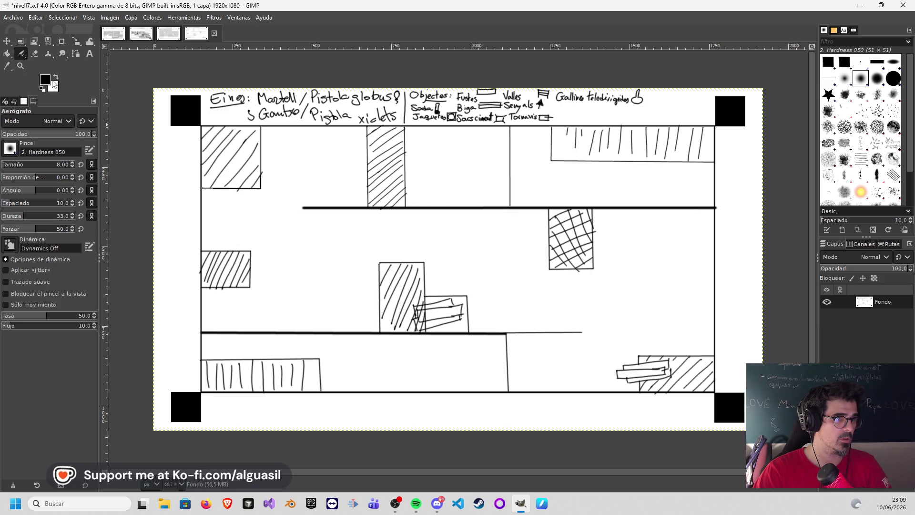
pyautogui.click(45, 81)
pyautogui.moveTo(19, 47); pyautogui.dragTo(13, 55)
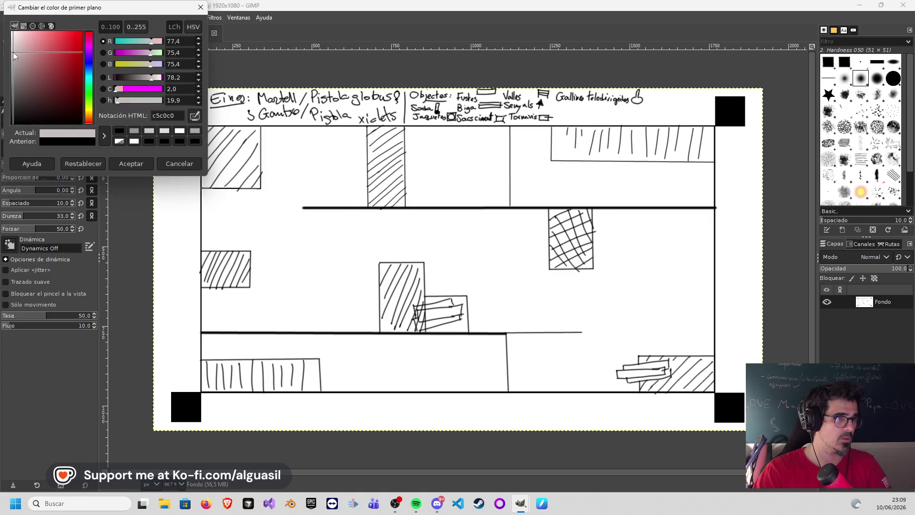
pyautogui.click(132, 161)
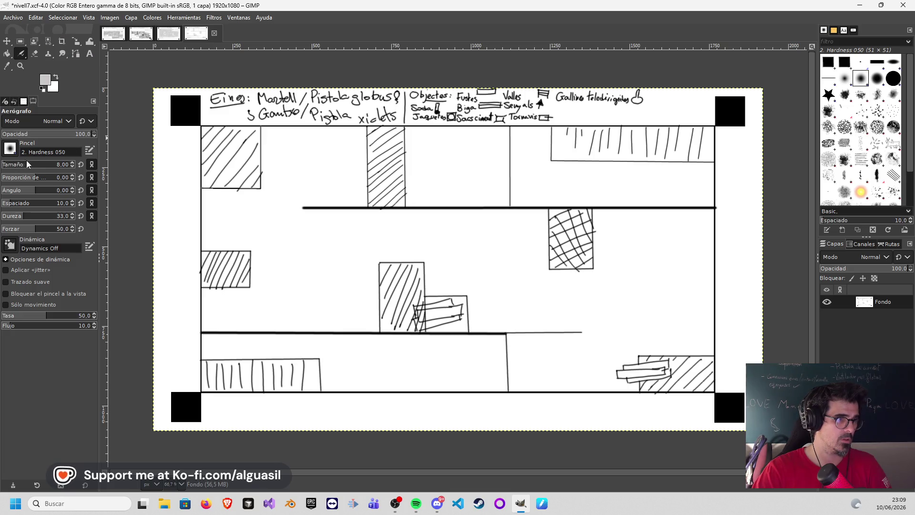
# - Spray soft grey shading over the middle floor, beside the hatched column, and above the lower floor line
pyautogui.moveTo(281, 186)
pyautogui.mouseDown()
pyautogui.moveTo(282, 139)
pyautogui.moveTo(271, 169)
pyautogui.moveTo(299, 190)
pyautogui.moveTo(345, 184)
pyautogui.moveTo(336, 180)
pyautogui.moveTo(352, 186)
pyautogui.mouseUp()
pyautogui.moveTo(422, 163)
pyautogui.mouseDown()
pyautogui.moveTo(418, 180)
pyautogui.moveTo(432, 192)
pyautogui.moveTo(492, 163)
pyautogui.moveTo(487, 191)
pyautogui.moveTo(435, 186)
pyautogui.mouseUp()
pyautogui.moveTo(309, 200)
pyautogui.mouseDown()
pyautogui.moveTo(290, 235)
pyautogui.moveTo(258, 211)
pyautogui.moveTo(215, 200)
pyautogui.moveTo(215, 224)
pyautogui.moveTo(244, 201)
pyautogui.moveTo(266, 249)
pyautogui.moveTo(214, 198)
pyautogui.moveTo(327, 243)
pyautogui.moveTo(368, 282)
pyautogui.moveTo(341, 288)
pyautogui.moveTo(304, 252)
pyautogui.moveTo(260, 255)
pyautogui.moveTo(239, 302)
pyautogui.moveTo(209, 313)
pyautogui.moveTo(341, 310)
pyautogui.moveTo(360, 229)
pyautogui.moveTo(453, 228)
pyautogui.moveTo(442, 257)
pyautogui.moveTo(504, 225)
pyautogui.moveTo(535, 273)
pyautogui.moveTo(523, 260)
pyautogui.moveTo(500, 306)
pyautogui.moveTo(438, 222)
pyautogui.moveTo(394, 246)
pyautogui.moveTo(337, 231)
pyautogui.moveTo(292, 253)
pyautogui.moveTo(224, 202)
pyautogui.moveTo(216, 236)
pyautogui.moveTo(204, 235)
pyautogui.moveTo(234, 235)
pyautogui.moveTo(267, 259)
pyautogui.moveTo(253, 302)
pyautogui.moveTo(217, 314)
pyautogui.mouseUp()
pyautogui.moveTo(272, 311)
pyautogui.mouseDown()
pyautogui.moveTo(286, 255)
pyautogui.moveTo(364, 317)
pyautogui.moveTo(287, 320)
pyautogui.moveTo(305, 227)
pyautogui.moveTo(379, 225)
pyautogui.moveTo(378, 248)
pyautogui.moveTo(433, 228)
pyautogui.moveTo(578, 286)
pyautogui.moveTo(502, 316)
pyautogui.moveTo(574, 310)
pyautogui.moveTo(655, 271)
pyautogui.moveTo(700, 302)
pyautogui.moveTo(700, 327)
pyautogui.moveTo(689, 314)
pyautogui.moveTo(658, 326)
pyautogui.moveTo(639, 298)
pyautogui.moveTo(591, 313)
pyautogui.moveTo(592, 331)
pyautogui.moveTo(556, 351)
pyautogui.moveTo(514, 341)
pyautogui.moveTo(523, 367)
pyautogui.moveTo(547, 351)
pyautogui.moveTo(584, 363)
pyautogui.moveTo(595, 381)
pyautogui.moveTo(564, 373)
pyautogui.moveTo(608, 306)
pyautogui.moveTo(621, 257)
pyautogui.moveTo(602, 225)
pyautogui.moveTo(624, 259)
pyautogui.moveTo(673, 218)
pyautogui.moveTo(696, 251)
pyautogui.moveTo(698, 296)
pyautogui.moveTo(649, 341)
pyautogui.moveTo(639, 272)
pyautogui.moveTo(542, 273)
pyautogui.moveTo(481, 242)
pyautogui.mouseUp()
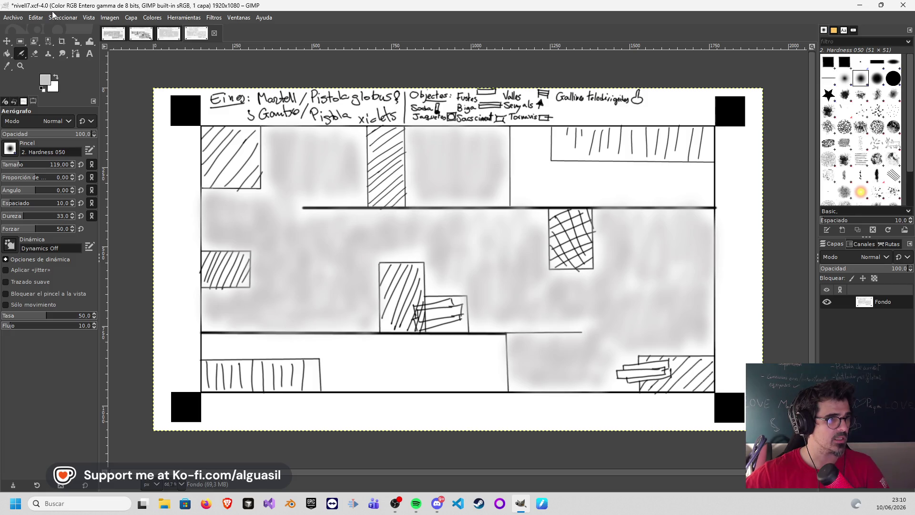
# - Save nivell7.xcf and open the BaseNivells.xcf template
pyautogui.click(15, 19)
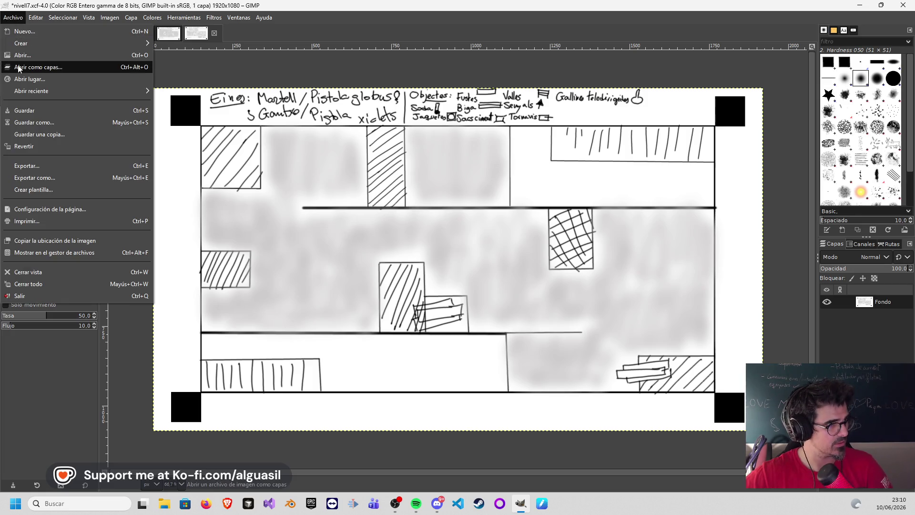
pyautogui.click(32, 111)
pyautogui.press('p')
pyautogui.click(21, 19)
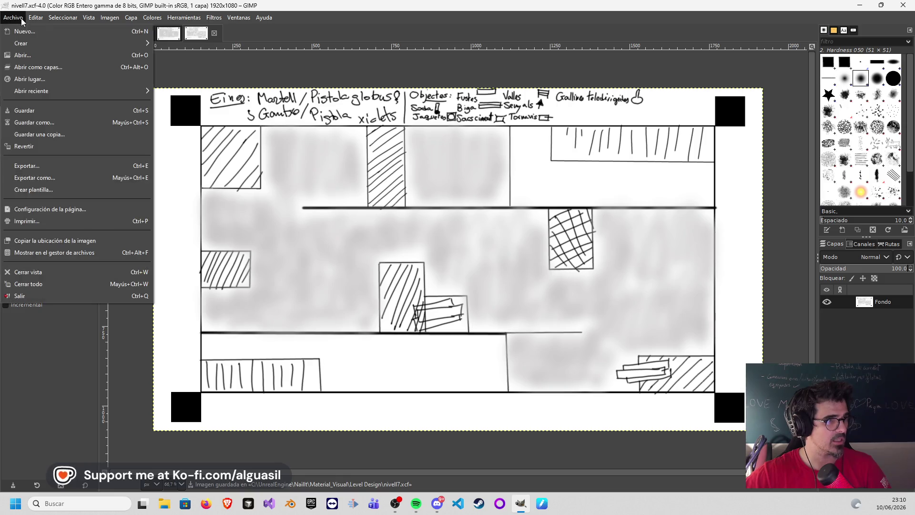
pyautogui.click(41, 53)
pyautogui.doubleClick(129, 60)
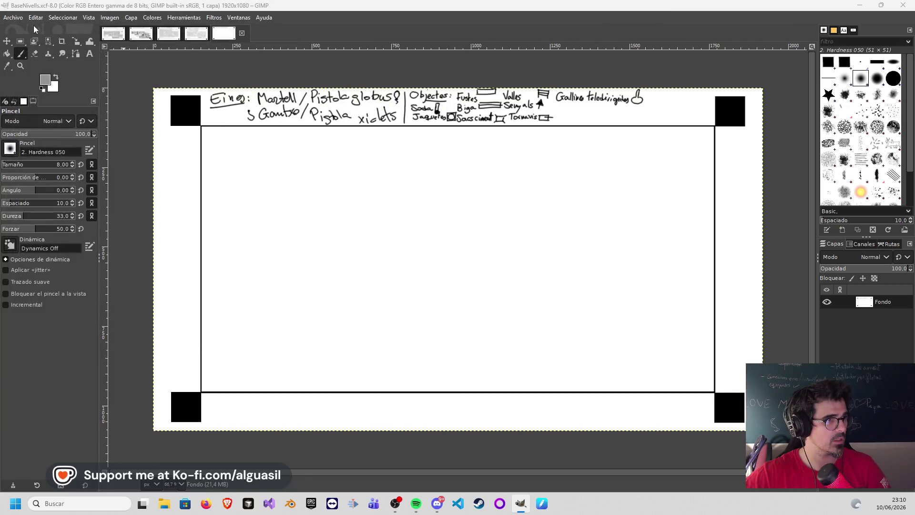
# - Save the template as nivell8.xcf
pyautogui.click(15, 18)
pyautogui.click(35, 122)
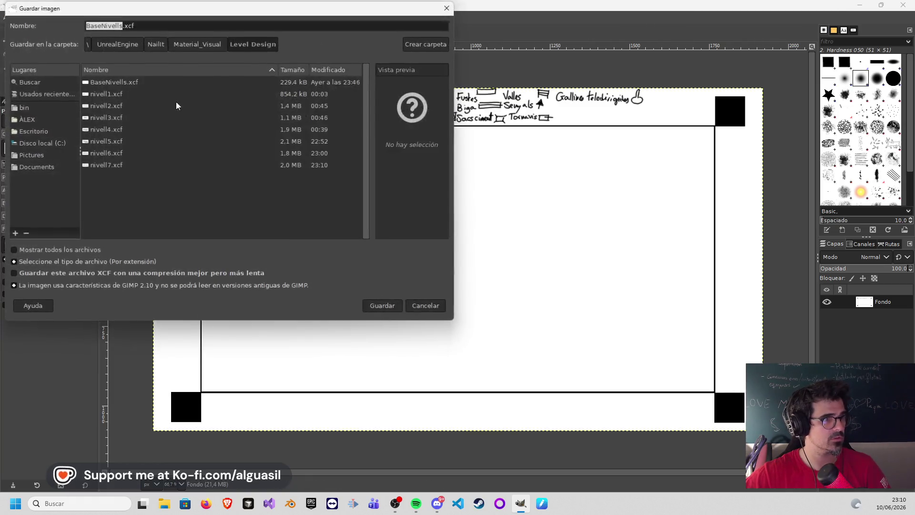
pyautogui.click(112, 165)
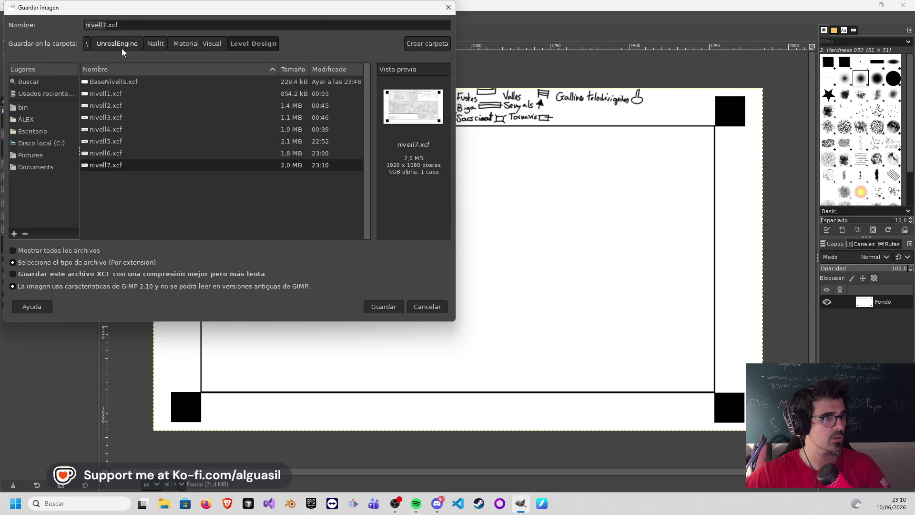
pyautogui.write('nivell8')
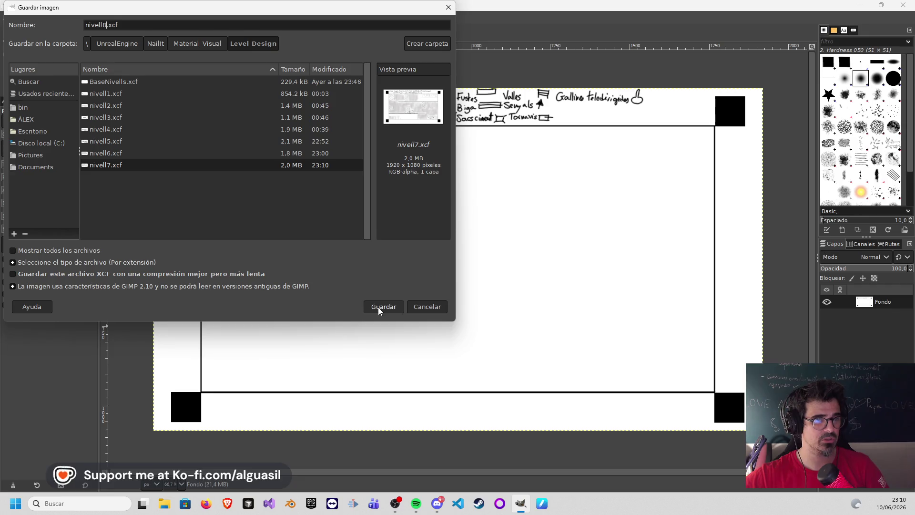
pyautogui.click(379, 306)
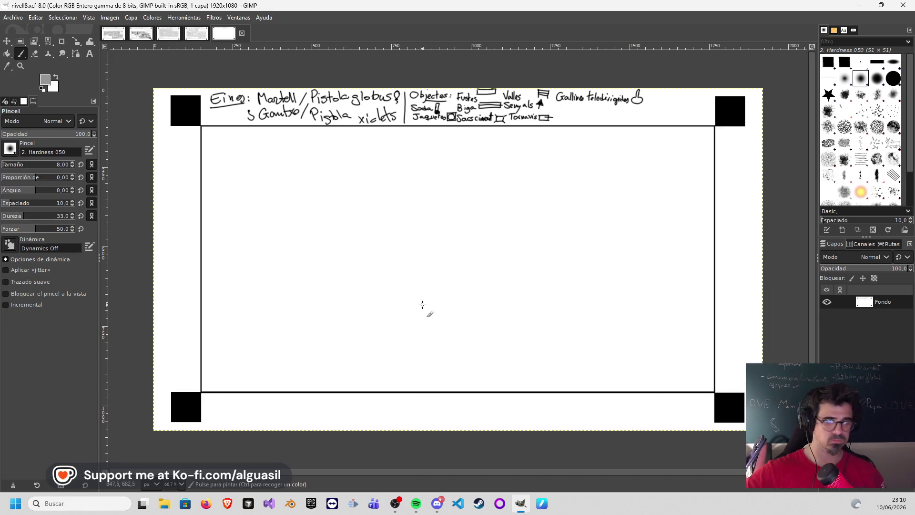
# - Set the foreground colour back to black
pyautogui.press('a')
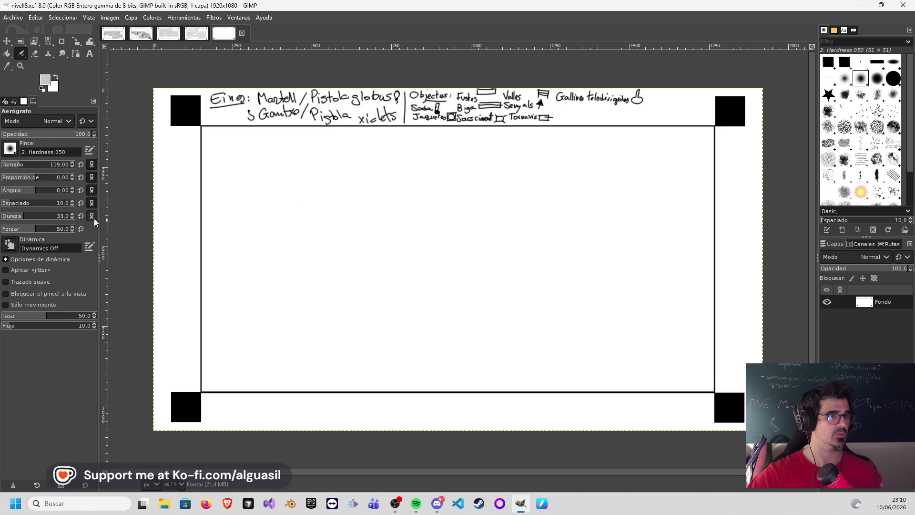
pyautogui.click(42, 83)
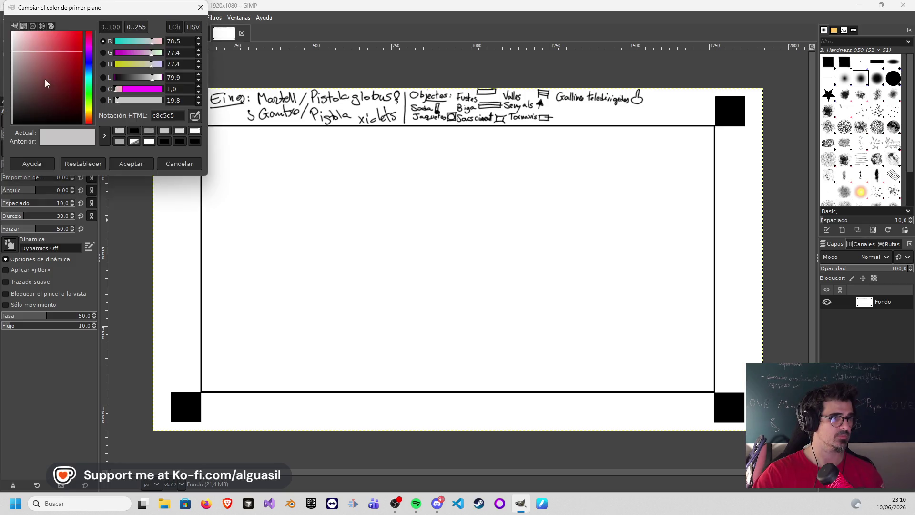
pyautogui.moveTo(41, 107); pyautogui.dragTo(2, 140)
pyautogui.click(135, 165)
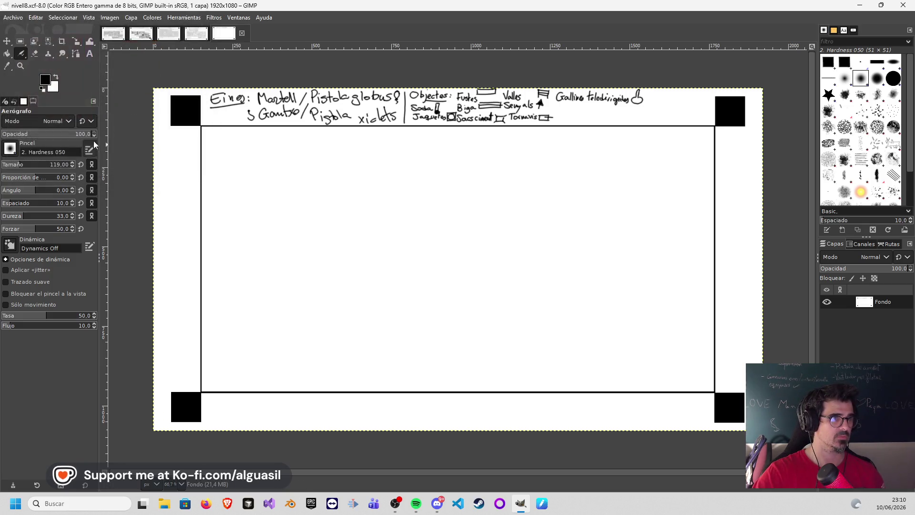
# - Select the Paintbrush and reduce its size to 15 for thin lines
pyautogui.click(22, 53)
pyautogui.click(44, 55)
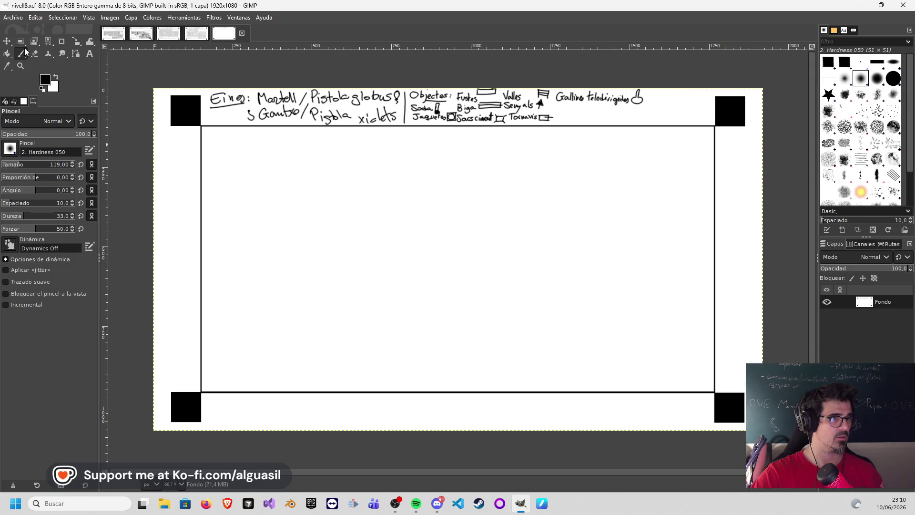
pyautogui.click(20, 65)
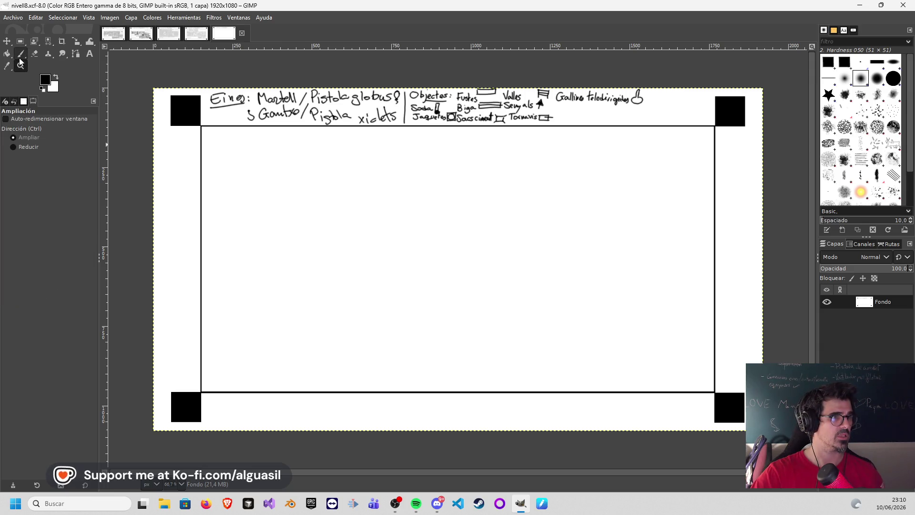
pyautogui.click(21, 56)
pyautogui.click(22, 57)
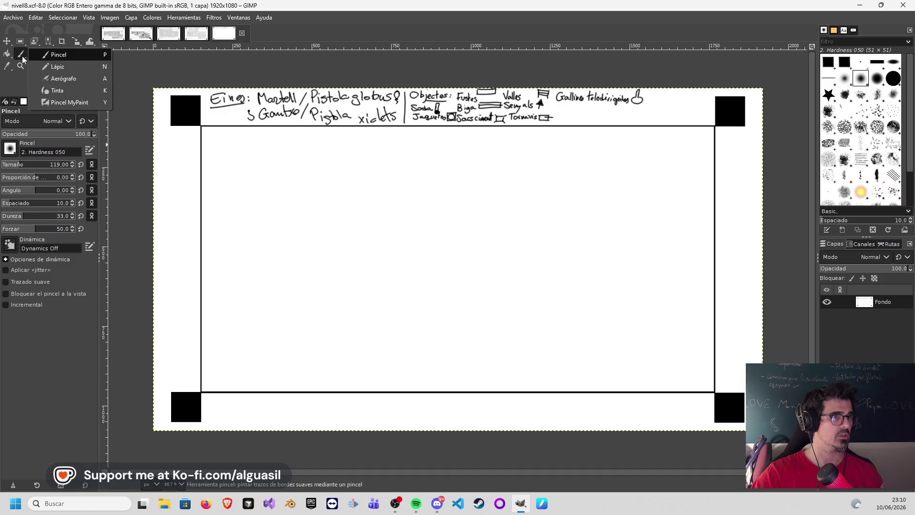
pyautogui.click(22, 56)
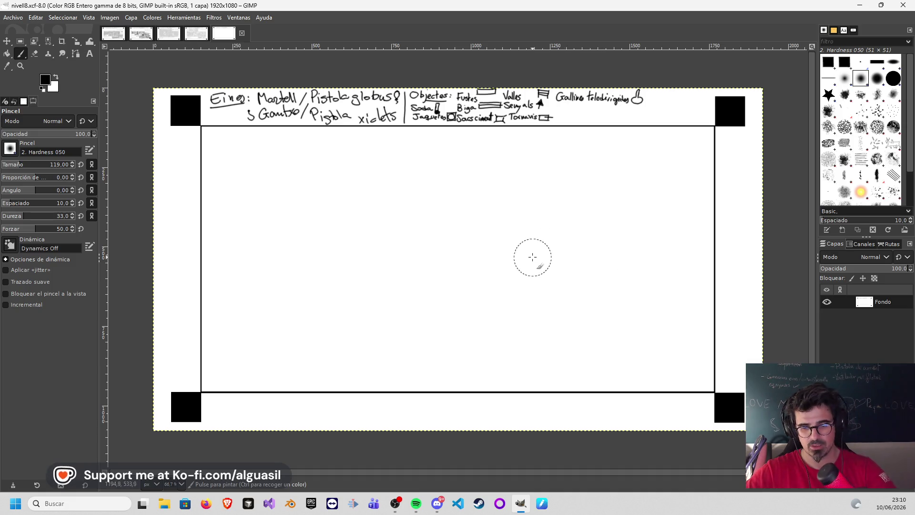
pyautogui.press('n')
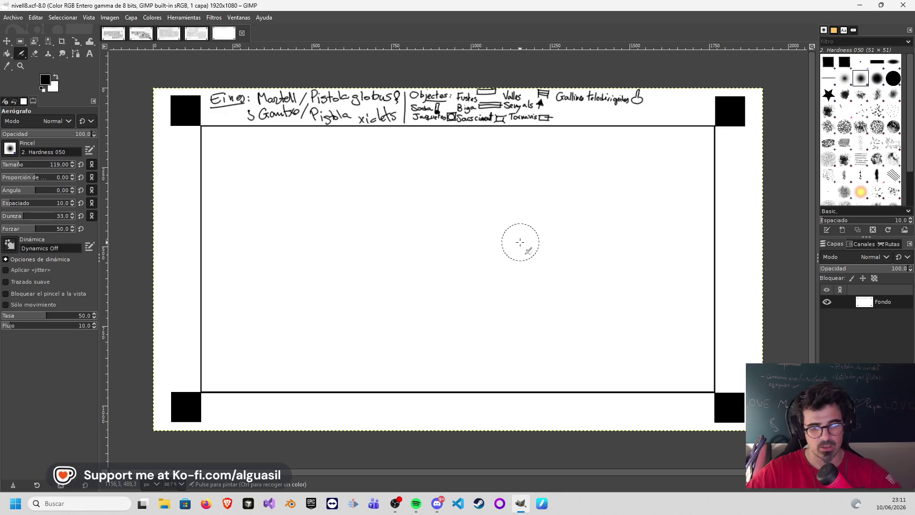
pyautogui.press('p')
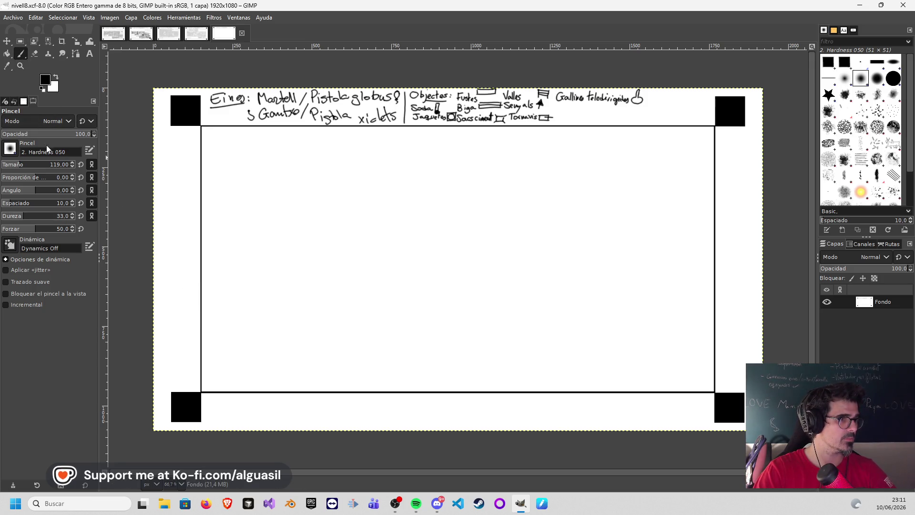
pyautogui.click(9, 166)
pyautogui.click(6, 166)
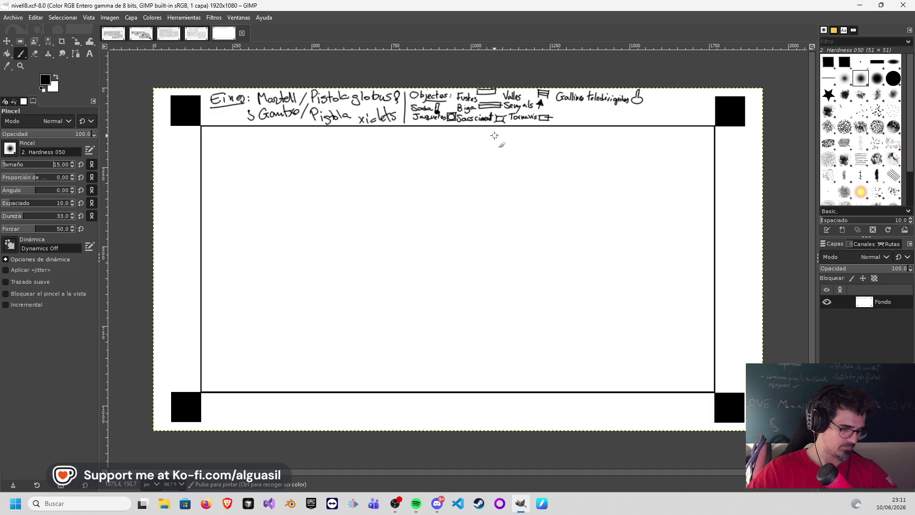
# - Draw a stepped wall from the top border down, right, and toward the lower right, saving along the way
pyautogui.click(463, 126)
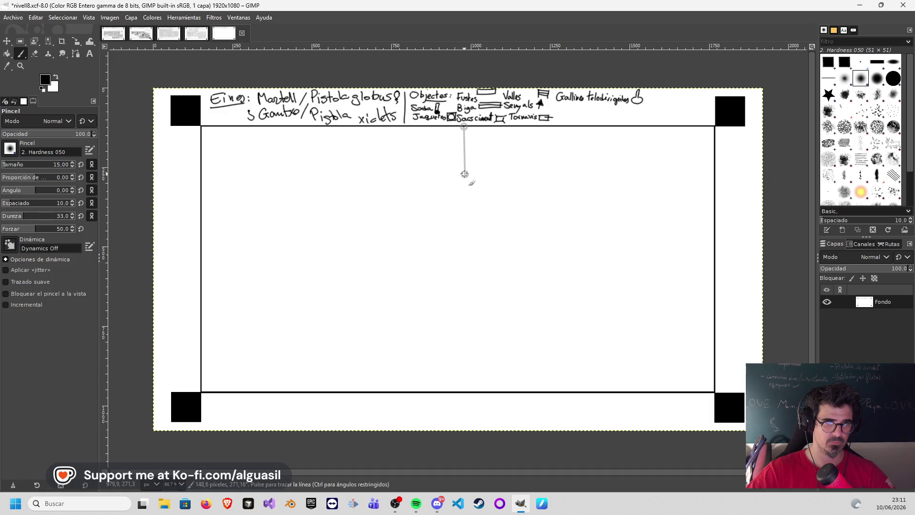
pyautogui.keyDown('shift'); pyautogui.click(464, 175); pyautogui.keyUp('shift')
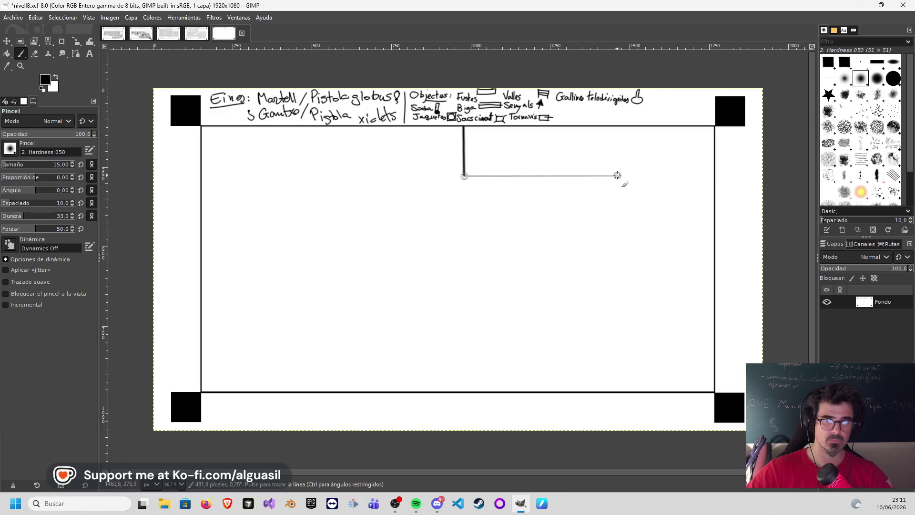
pyautogui.hotkey('ctrl', 'z')
pyautogui.hotkey('ctrl', 's')
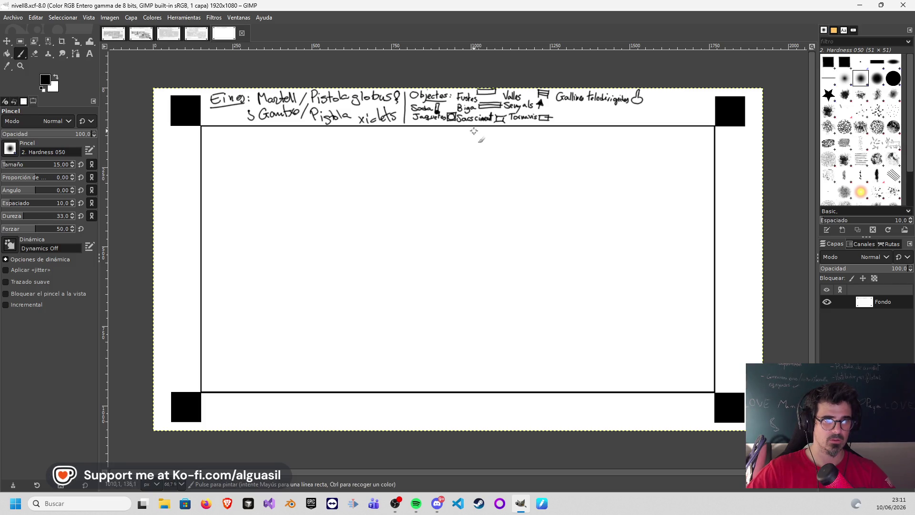
pyautogui.click(482, 127)
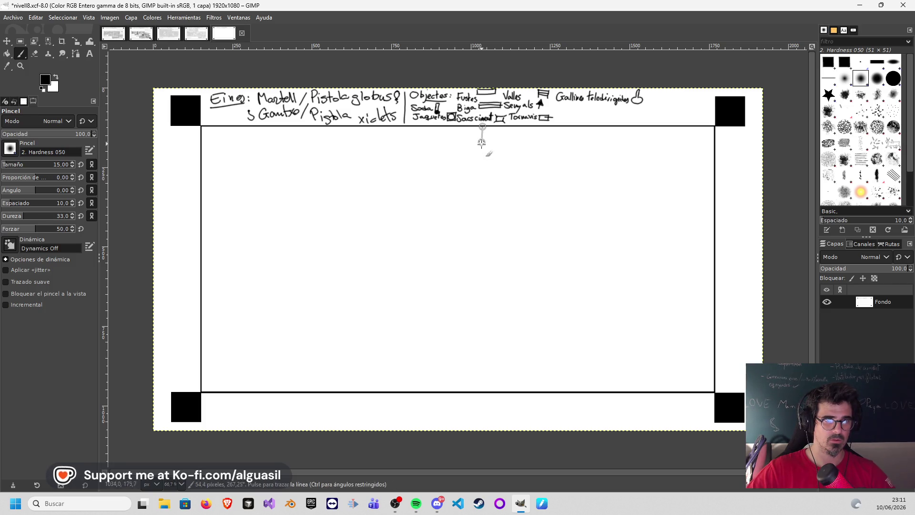
pyautogui.keyDown('shift'); pyautogui.click(483, 201); pyautogui.keyUp('shift')
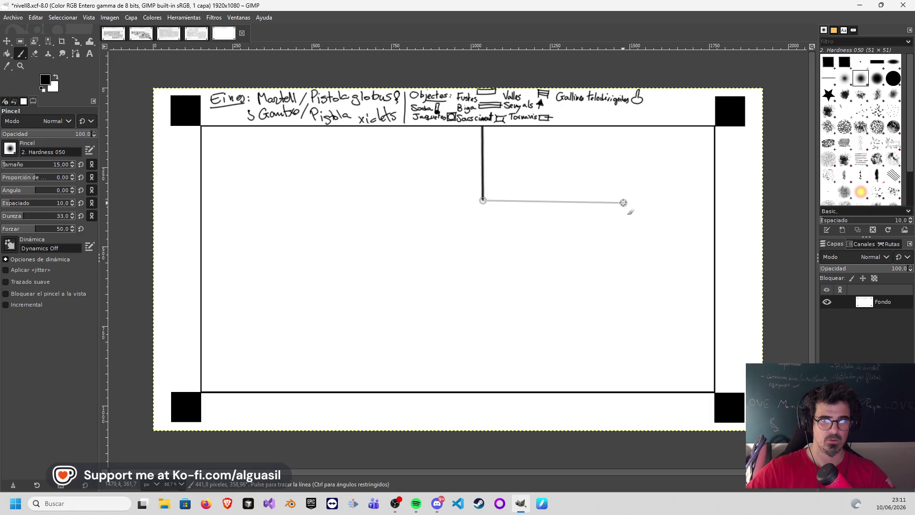
pyautogui.keyDown('shift'); pyautogui.click(622, 202); pyautogui.keyUp('shift')
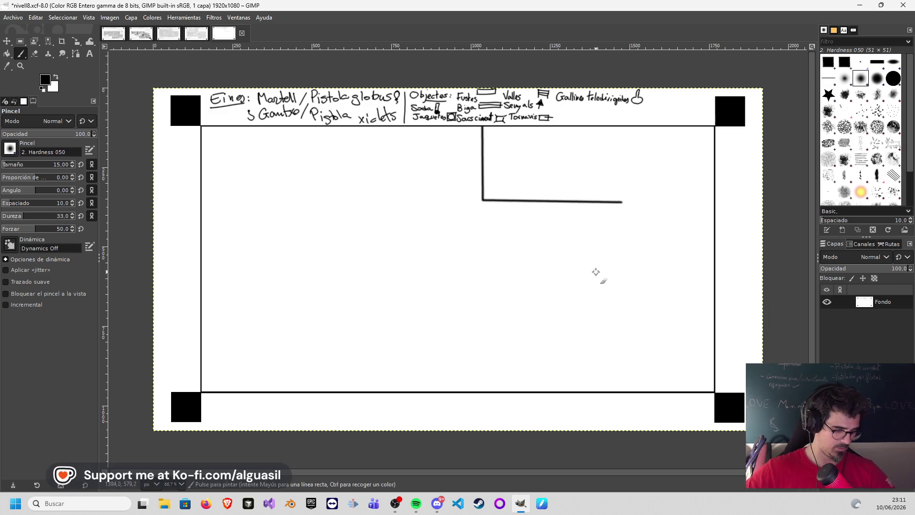
pyautogui.keyDown('shift'); pyautogui.click(622, 339); pyautogui.keyUp('shift')
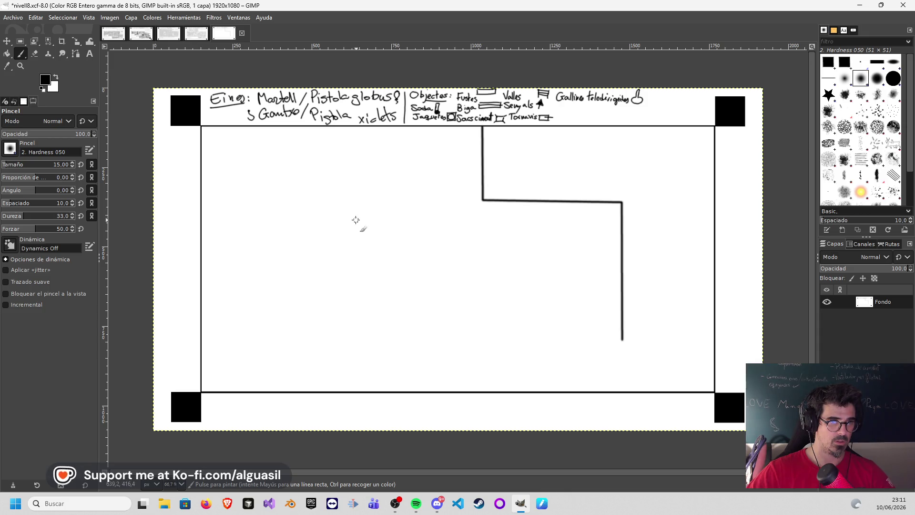
# - Add a second stepped wall down to the bottom border and a horizontal wall from the left border
pyautogui.click(350, 209)
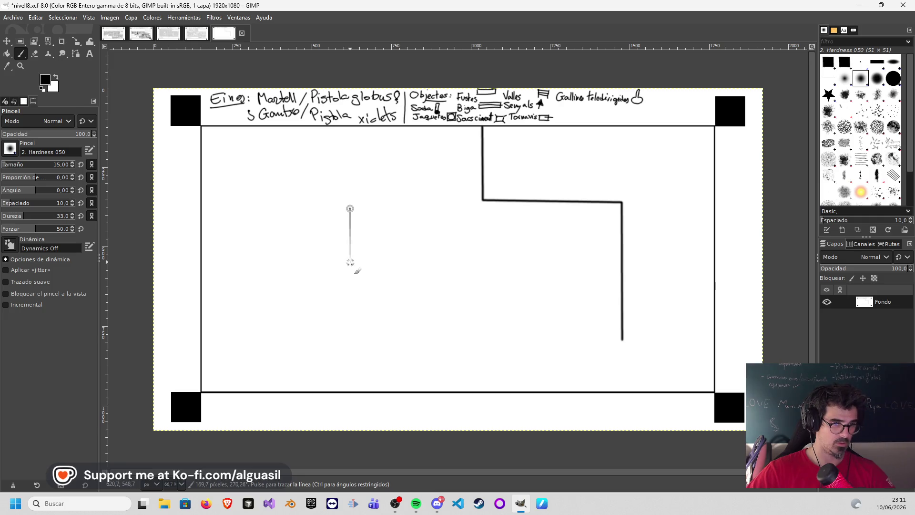
pyautogui.keyDown('shift'); pyautogui.click(349, 264); pyautogui.keyUp('shift')
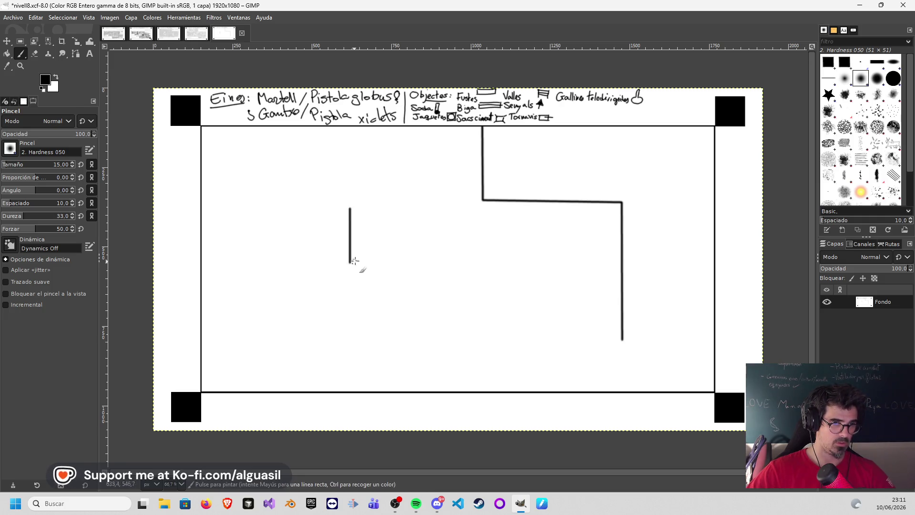
pyautogui.keyDown('shift'); pyautogui.click(496, 266); pyautogui.keyUp('shift')
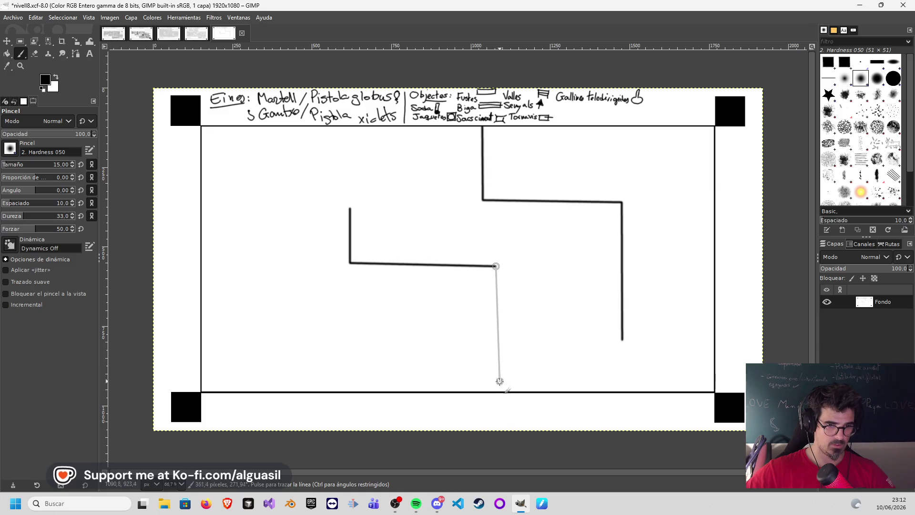
pyautogui.hotkey('ctrl', 'z')
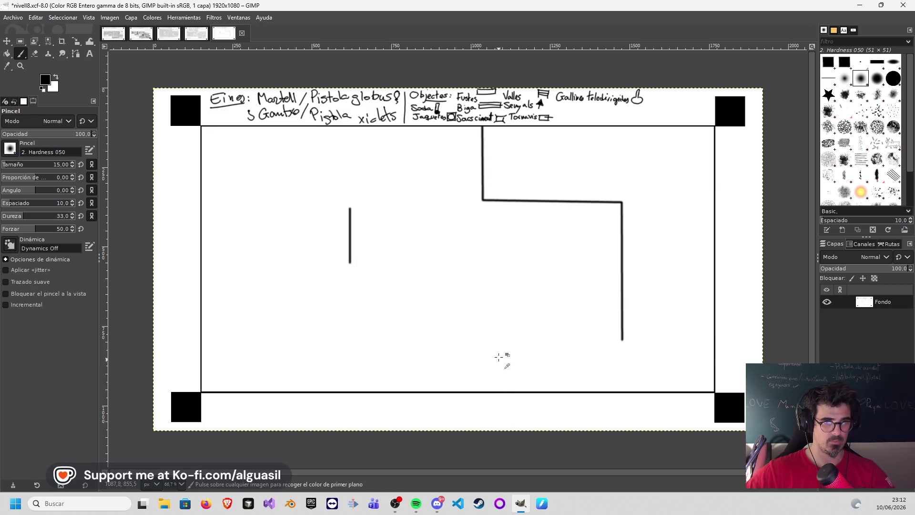
pyautogui.keyDown('shift'); pyautogui.click(493, 263); pyautogui.keyUp('shift')
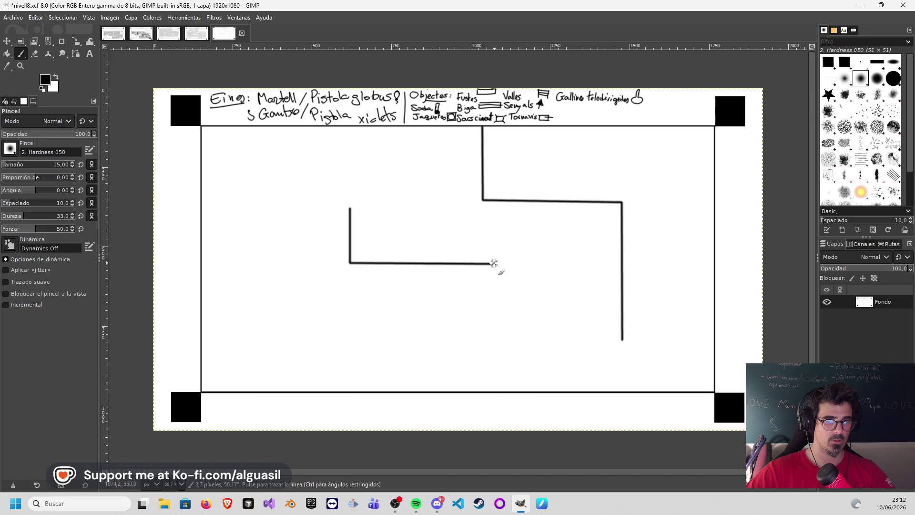
pyautogui.keyDown('shift'); pyautogui.click(495, 392); pyautogui.keyUp('shift')
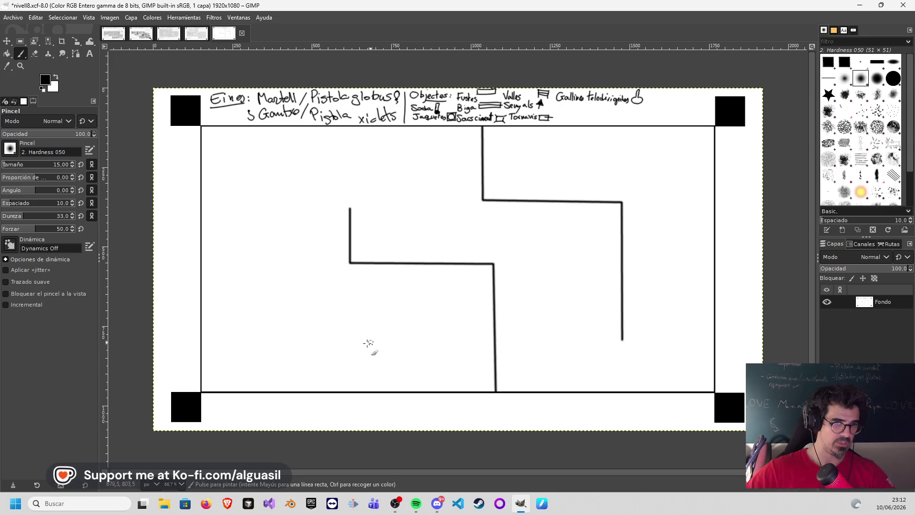
pyautogui.click(200, 339)
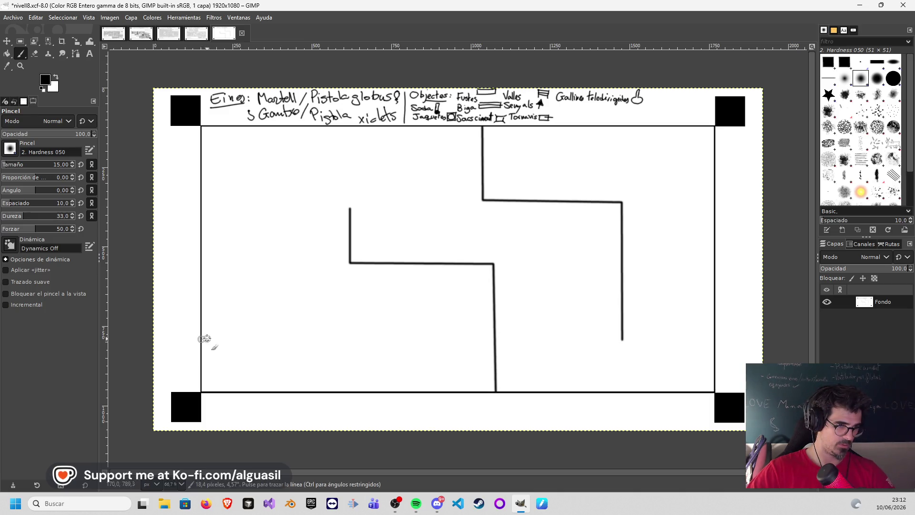
pyautogui.keyDown('shift'); pyautogui.click(418, 337); pyautogui.keyUp('shift')
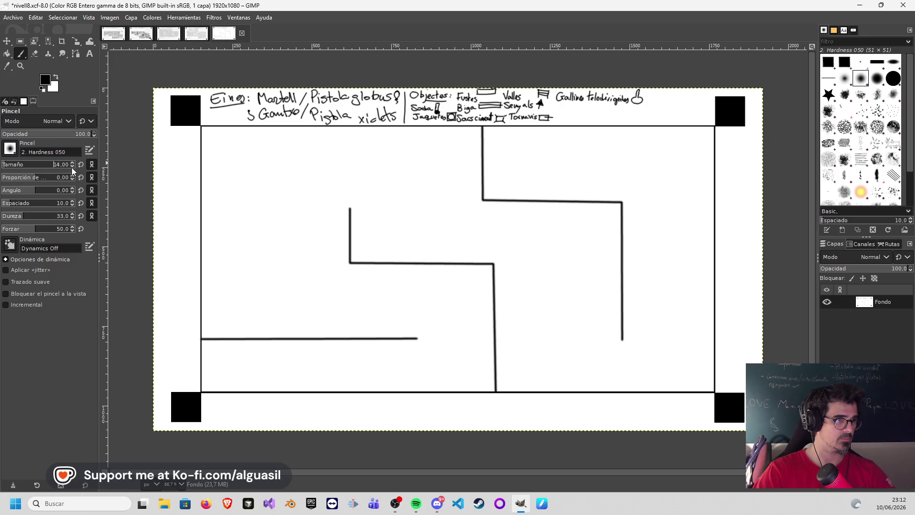
# - Re-dock the Tool Options panel and set the brush size to 6
pyautogui.moveTo(33, 101); pyautogui.dragTo(61, 127)
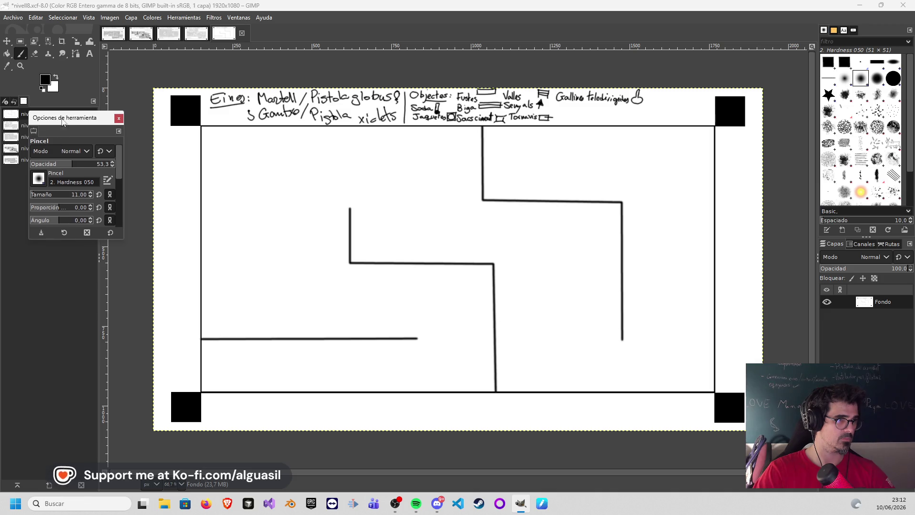
pyautogui.moveTo(63, 122)
pyautogui.mouseDown()
pyautogui.moveTo(19, 105)
pyautogui.moveTo(6, 164)
pyautogui.moveTo(43, 151)
pyautogui.mouseUp()
pyautogui.click(96, 164)
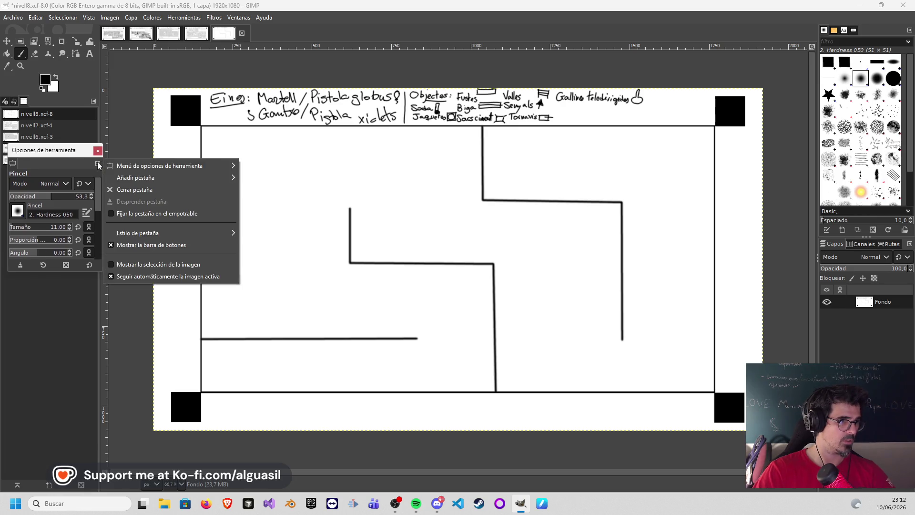
pyautogui.moveTo(13, 162)
pyautogui.mouseDown()
pyautogui.moveTo(71, 109)
pyautogui.moveTo(32, 99)
pyautogui.mouseUp()
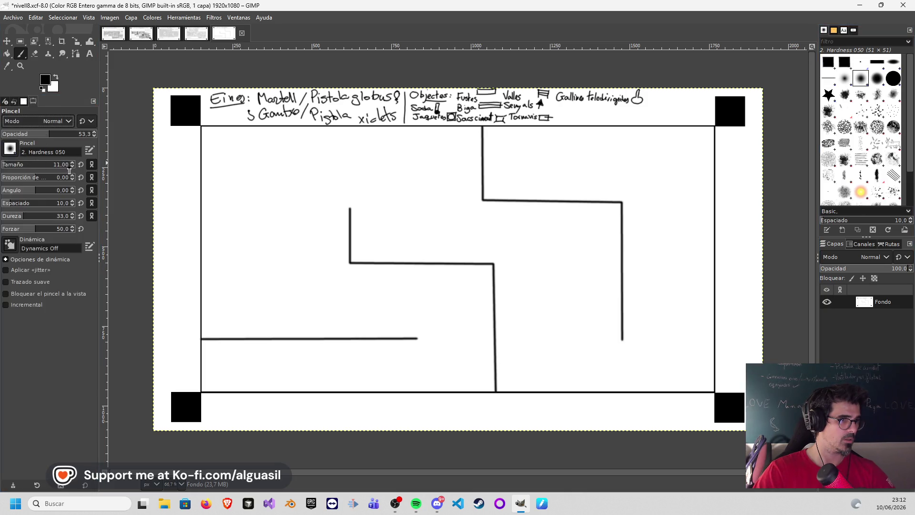
pyautogui.click(72, 165)
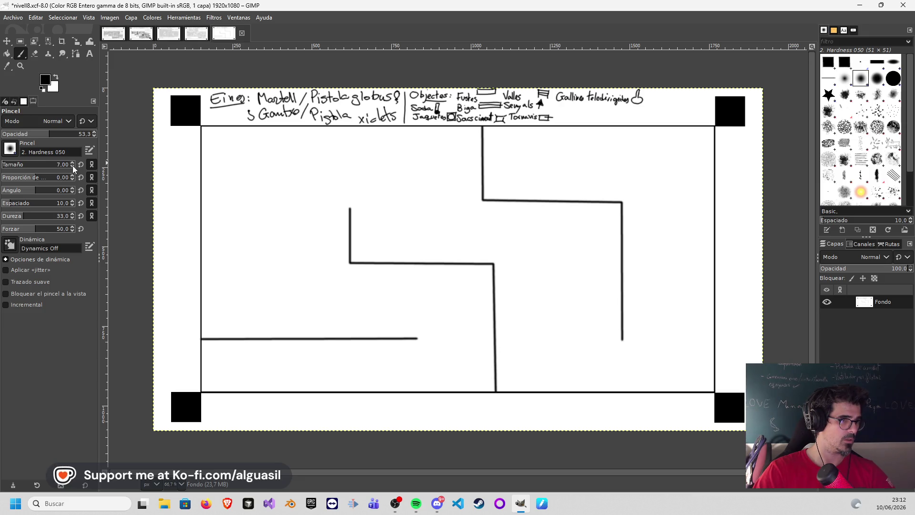
pyautogui.press('Return')
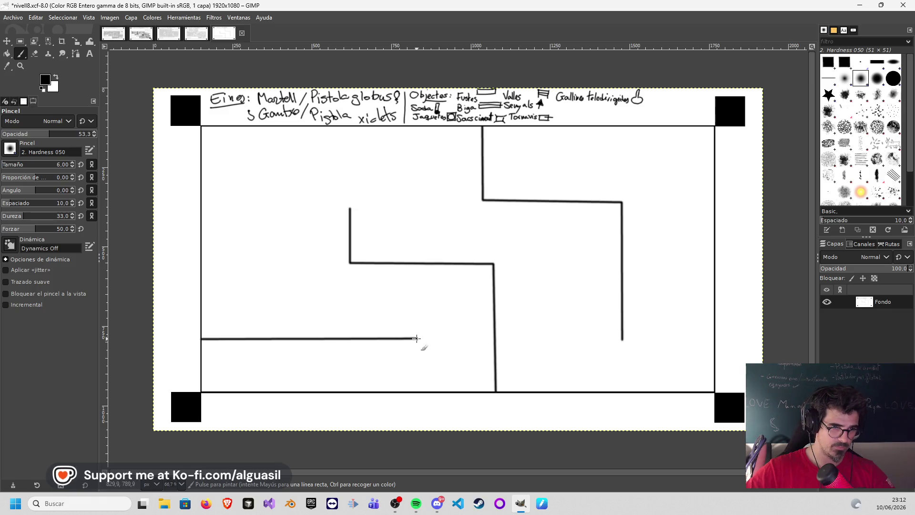
# - Draw a faint thin line from the lower-left wall down to the bottom border, undoing test strokes
pyautogui.keyDown('shift'); pyautogui.click(417, 390); pyautogui.keyUp('shift')
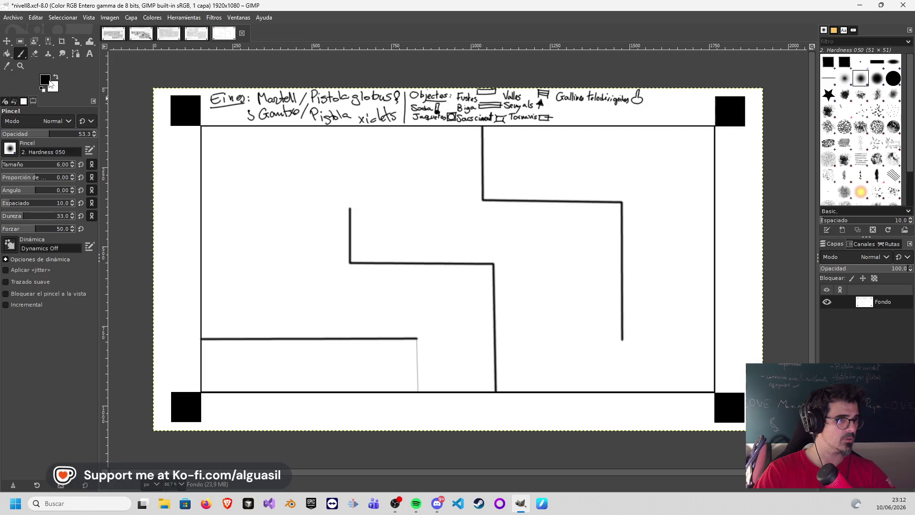
pyautogui.click(45, 80)
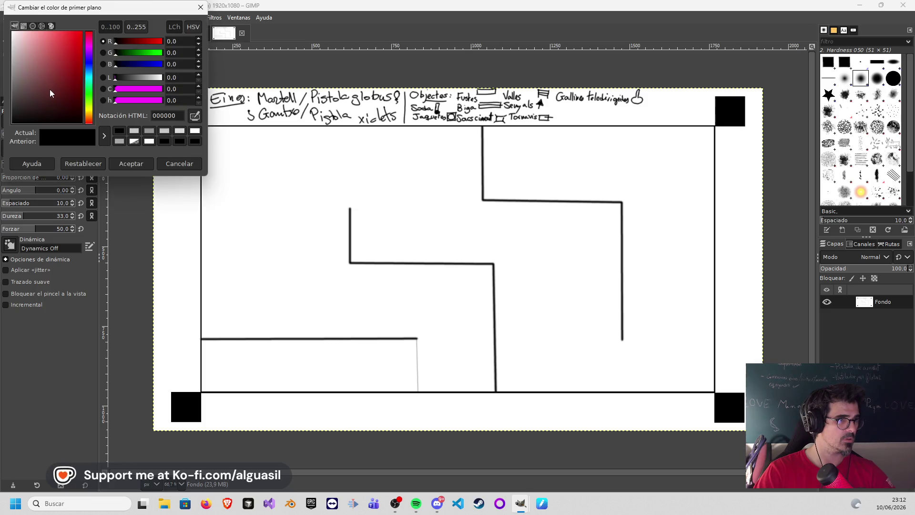
pyautogui.click(140, 165)
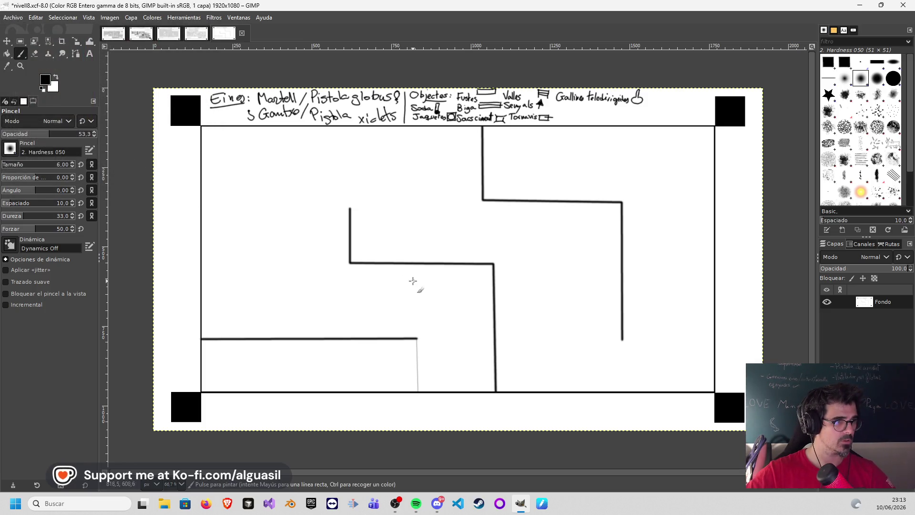
pyautogui.moveTo(417, 339)
pyautogui.mouseDown()
pyautogui.moveTo(417, 367)
pyautogui.moveTo(417, 349)
pyautogui.mouseUp()
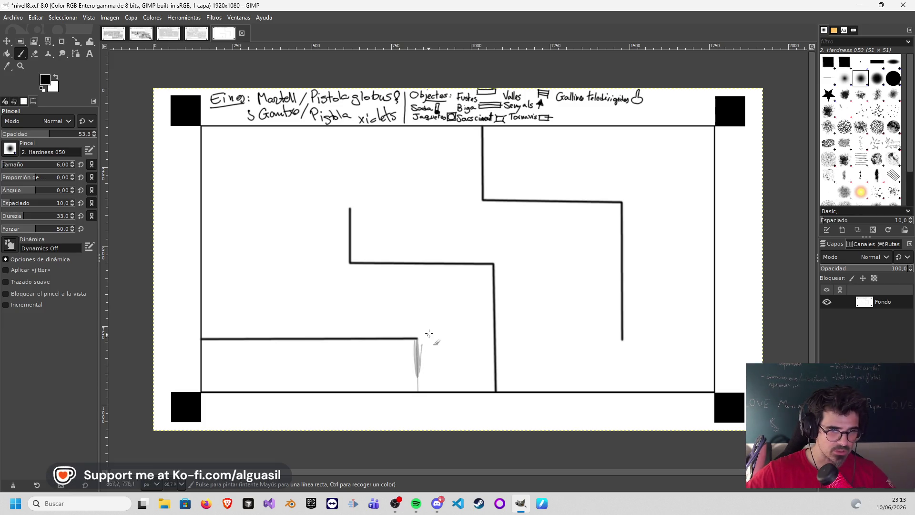
pyautogui.hotkey('ctrl', 'z')
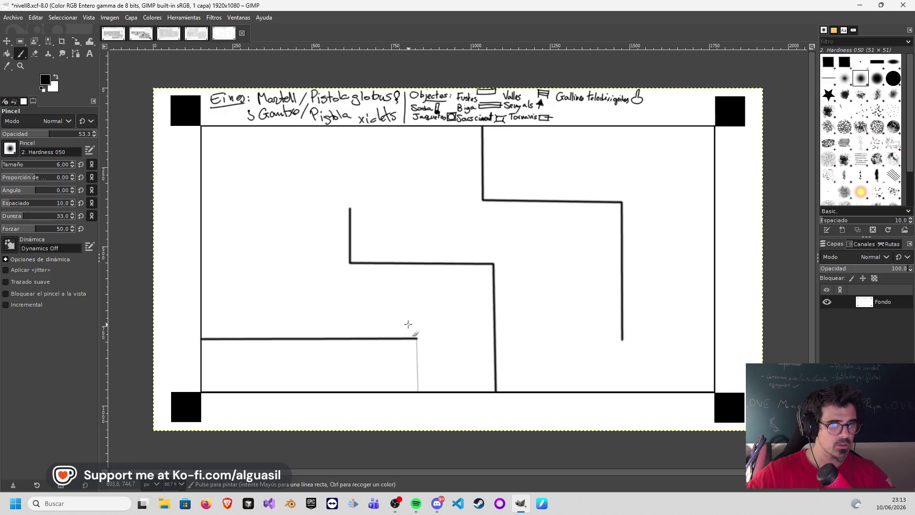
pyautogui.moveTo(419, 326); pyautogui.dragTo(436, 309)
pyautogui.hotkey('ctrl', 'z')
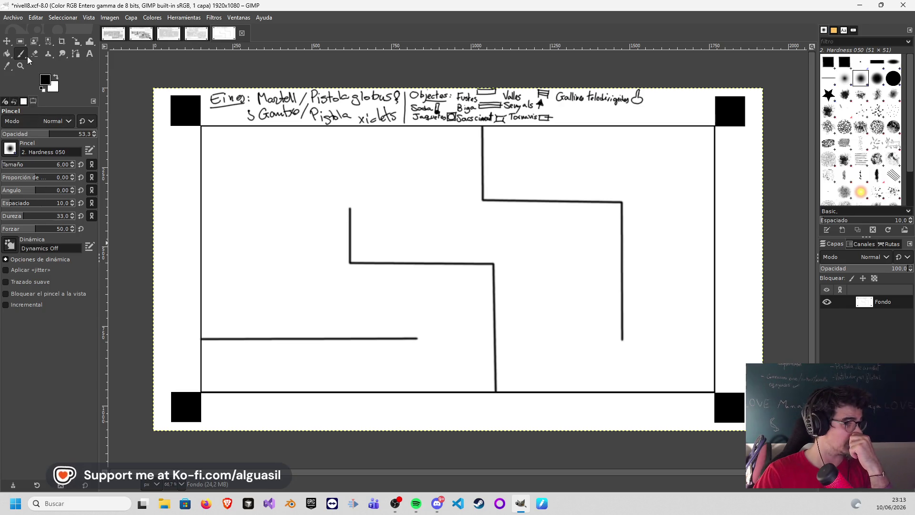
# - Switch to the Pencil at size 3, undoing the trial strokes
pyautogui.moveTo(24, 58); pyautogui.dragTo(35, 62)
pyautogui.moveTo(242, 259); pyautogui.dragTo(302, 260)
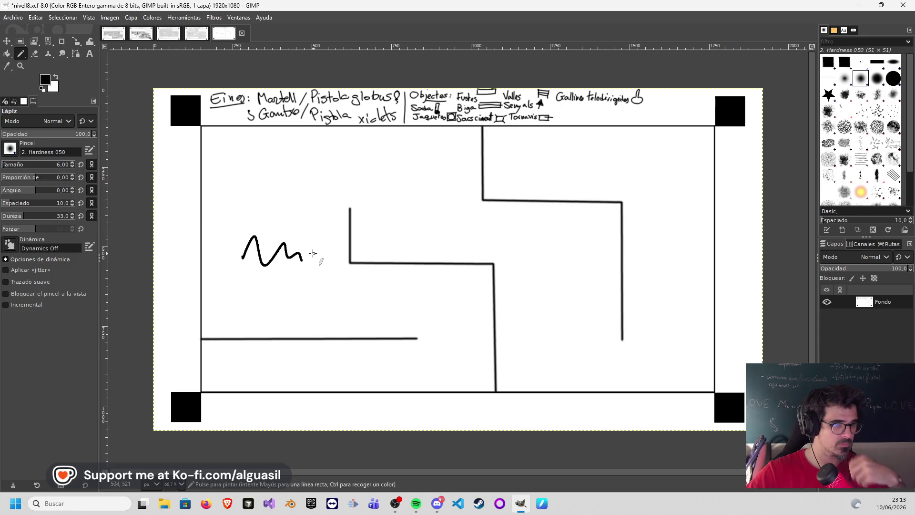
pyautogui.hotkey('ctrl', 'z')
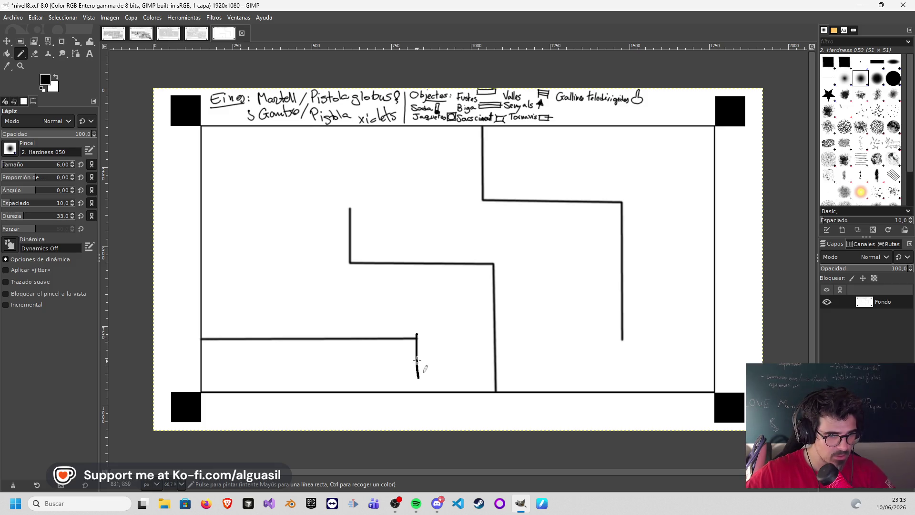
pyautogui.hotkey('ctrl', 'z')
pyautogui.moveTo(413, 339)
pyautogui.mouseDown()
pyautogui.moveTo(422, 329)
pyautogui.moveTo(491, 344)
pyautogui.moveTo(564, 307)
pyautogui.mouseUp()
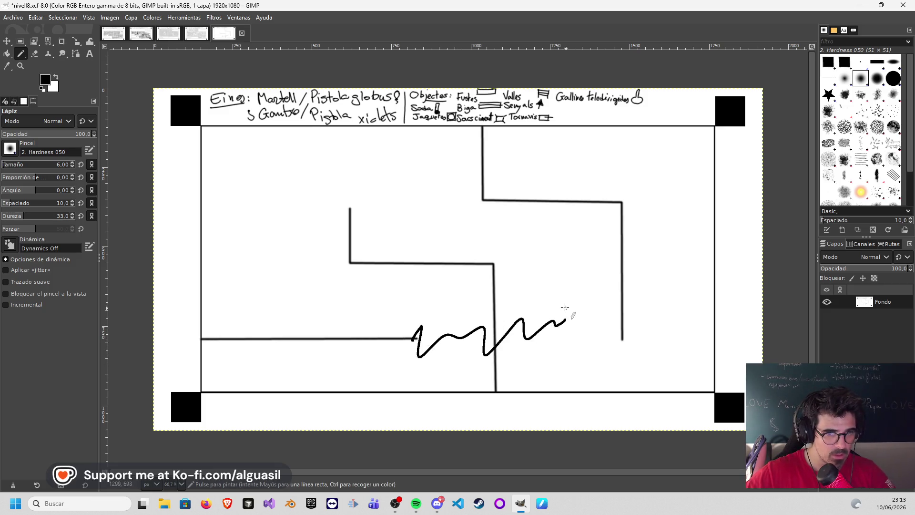
pyautogui.hotkey('ctrl', 'z')
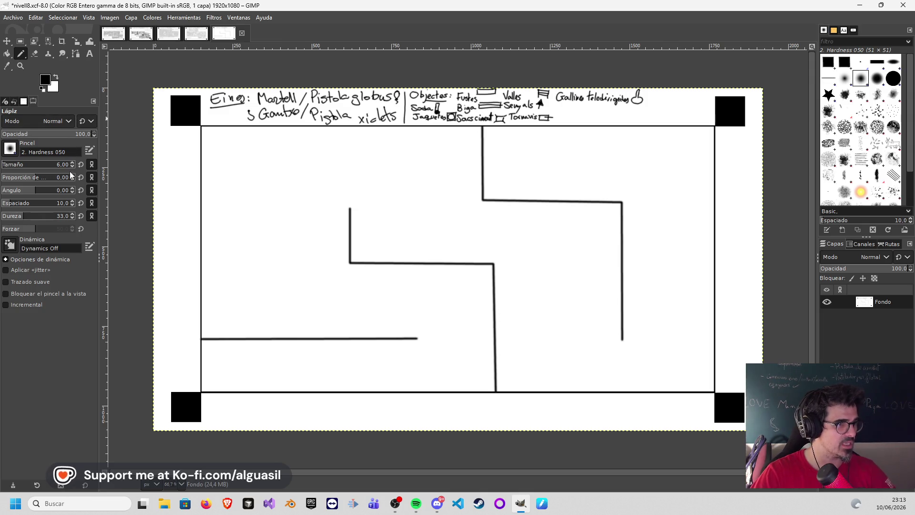
pyautogui.click(72, 166)
pyautogui.moveTo(271, 269); pyautogui.dragTo(289, 249)
pyautogui.hotkey('ctrl', 'z')
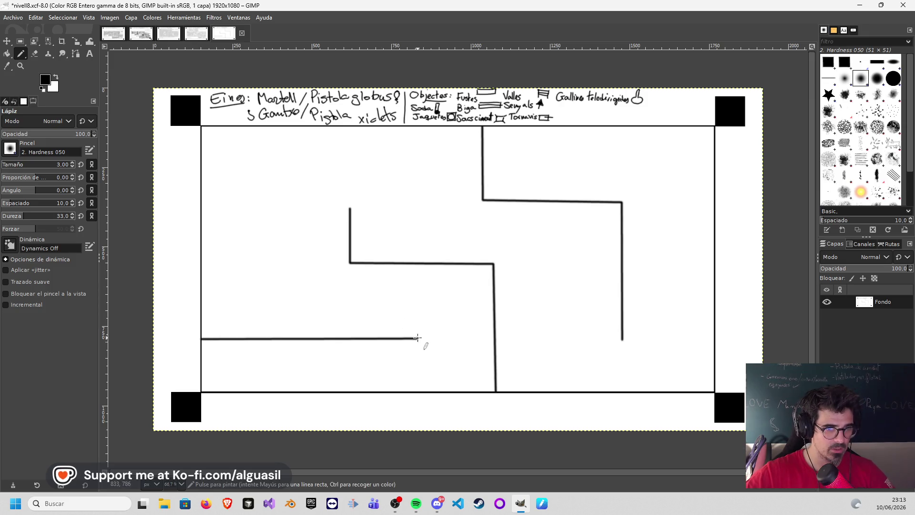
# - Draw a wall down to the bottom border and an inner rectangle with vertical hatching
pyautogui.keyDown('shift'); pyautogui.click(418, 387); pyautogui.keyUp('shift')
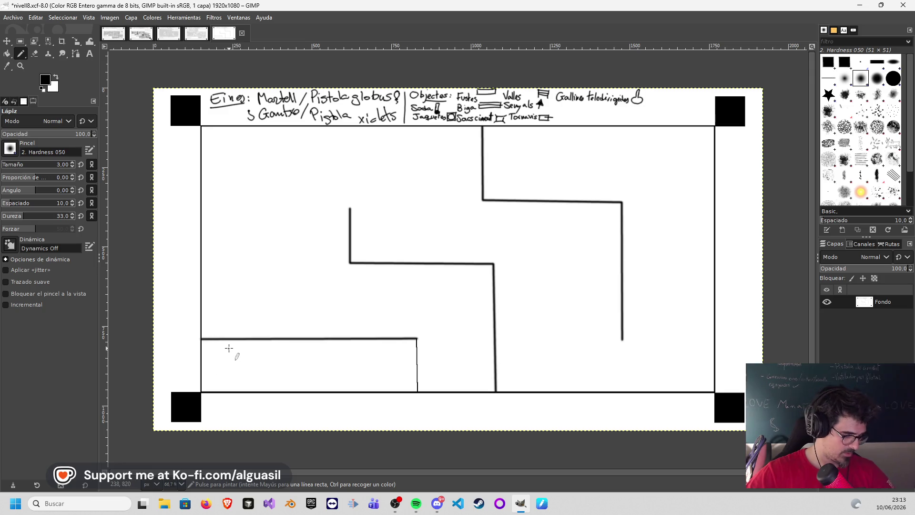
pyautogui.click(201, 355)
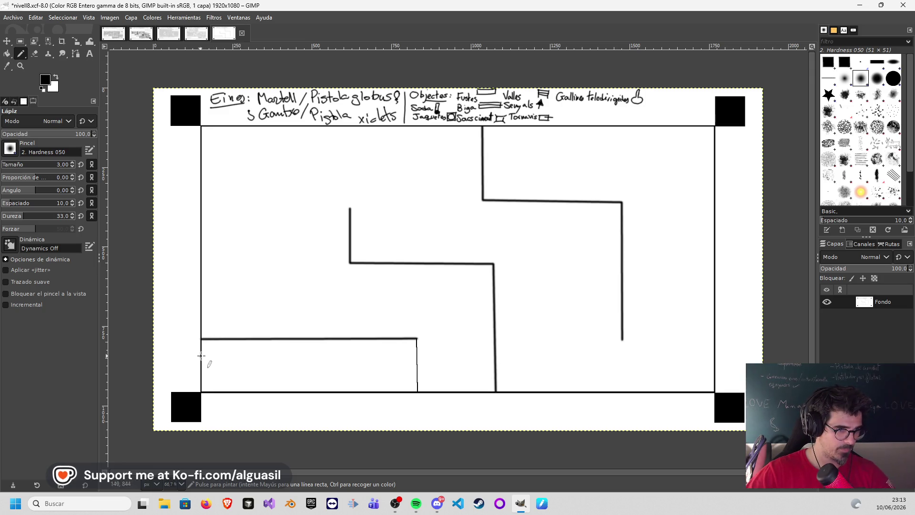
pyautogui.keyDown('shift'); pyautogui.click(344, 356); pyautogui.keyUp('shift')
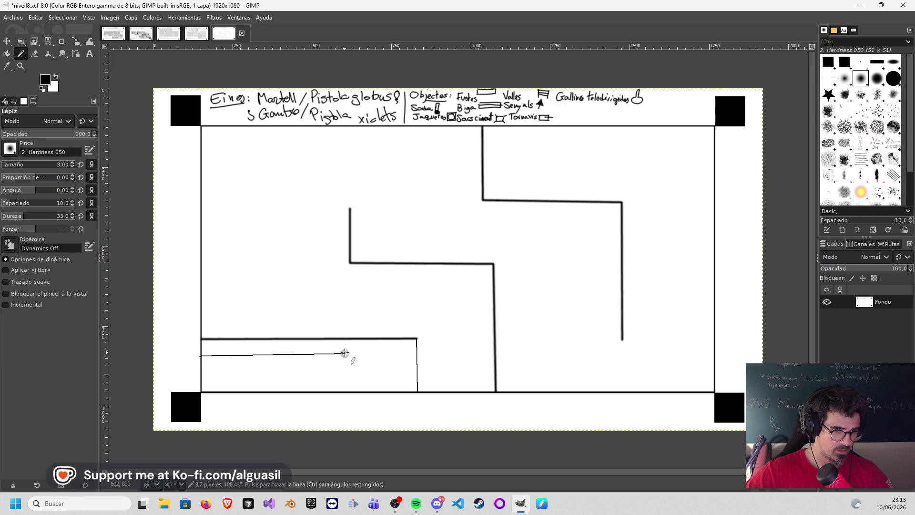
pyautogui.hotkey('ctrl', 'z')
pyautogui.press('shift')
pyautogui.keyDown('shift'); pyautogui.click(344, 356); pyautogui.keyUp('shift')
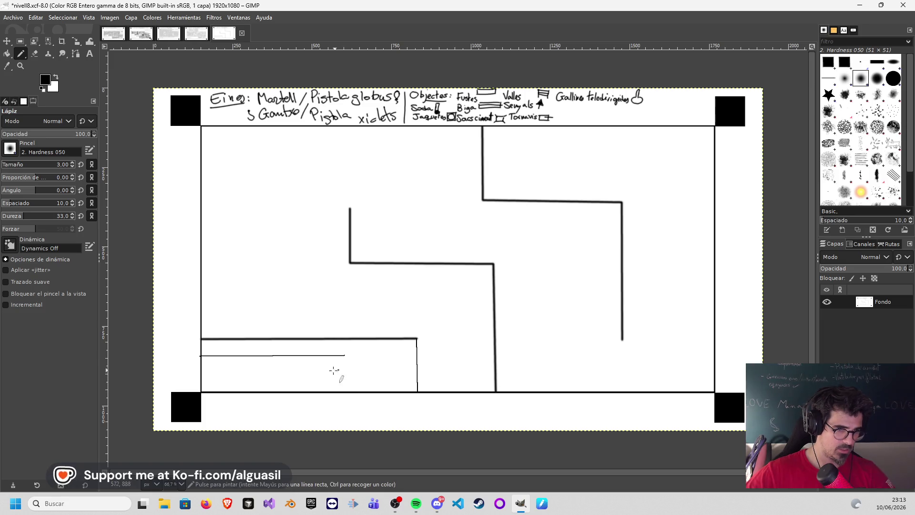
pyautogui.keyDown('shift'); pyautogui.click(345, 390); pyautogui.keyUp('shift')
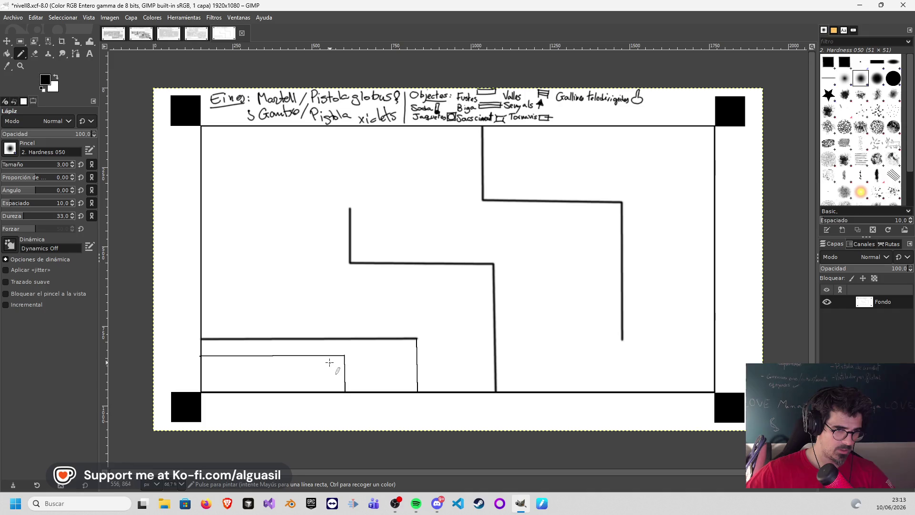
pyautogui.moveTo(313, 358)
pyautogui.mouseDown()
pyautogui.moveTo(311, 394)
pyautogui.moveTo(293, 376)
pyautogui.moveTo(295, 390)
pyautogui.mouseUp()
# - Add vertical hatching and diagonal hatching along the band between the two horizontal lines
pyautogui.moveTo(265, 358); pyautogui.dragTo(268, 389)
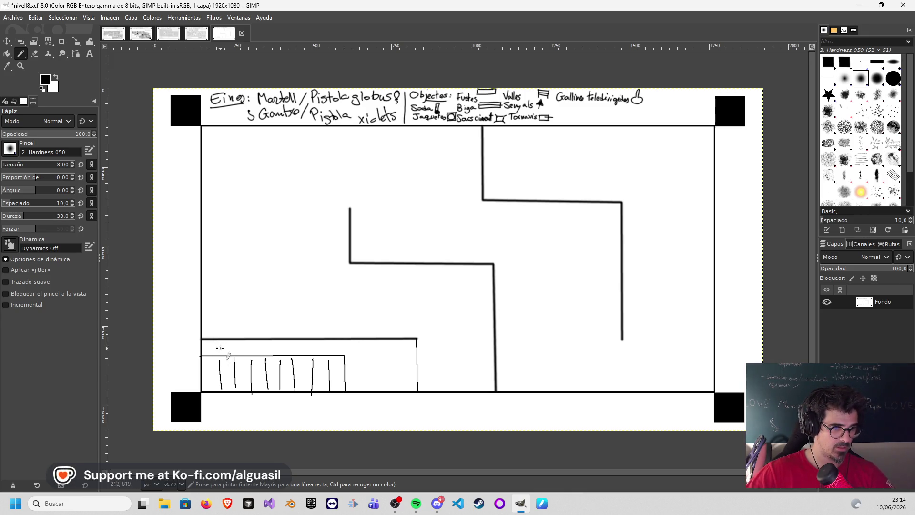
pyautogui.moveTo(208, 339)
pyautogui.mouseDown()
pyautogui.moveTo(202, 356)
pyautogui.moveTo(220, 360)
pyautogui.mouseUp()
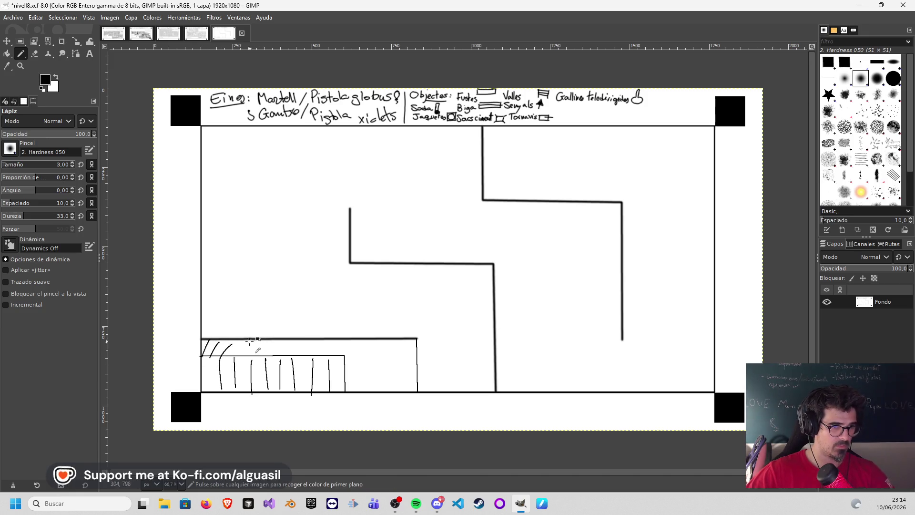
pyautogui.hotkey('ctrl', 'z')
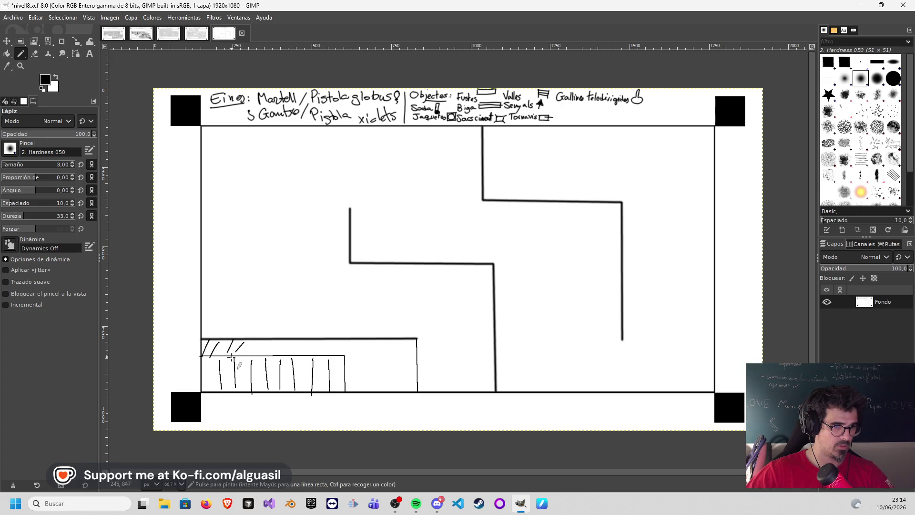
pyautogui.hotkey('ctrl', 'z')
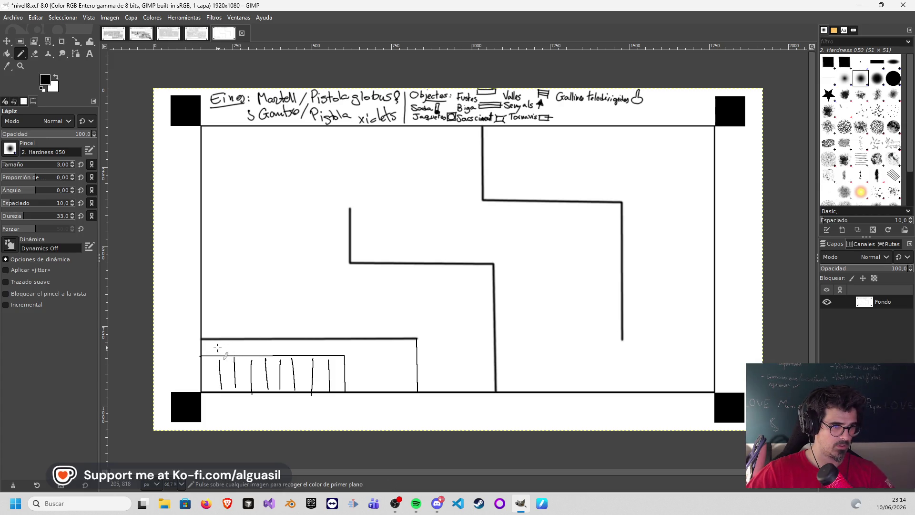
pyautogui.hotkey('ctrl', 'z')
pyautogui.moveTo(212, 339); pyautogui.dragTo(206, 355)
pyautogui.moveTo(218, 340); pyautogui.dragTo(216, 355)
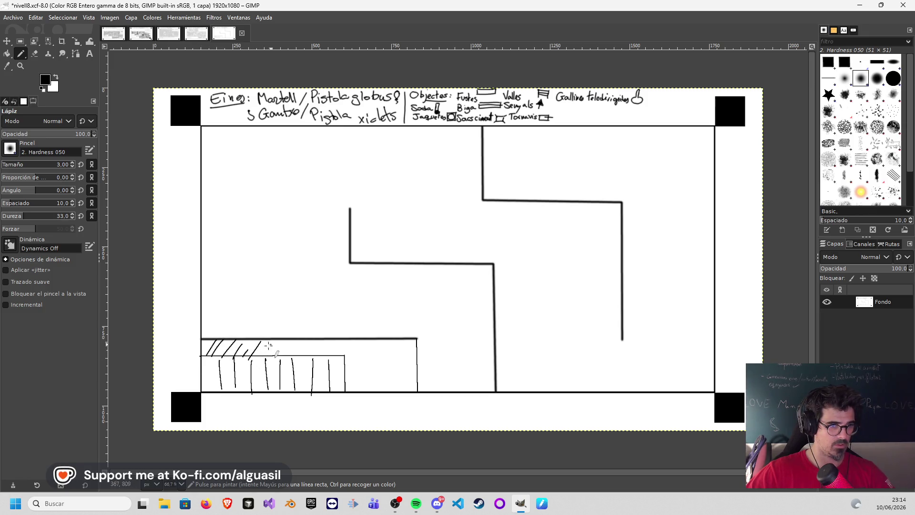
pyautogui.moveTo(276, 339)
pyautogui.mouseDown()
pyautogui.moveTo(267, 356)
pyautogui.moveTo(312, 356)
pyautogui.mouseUp()
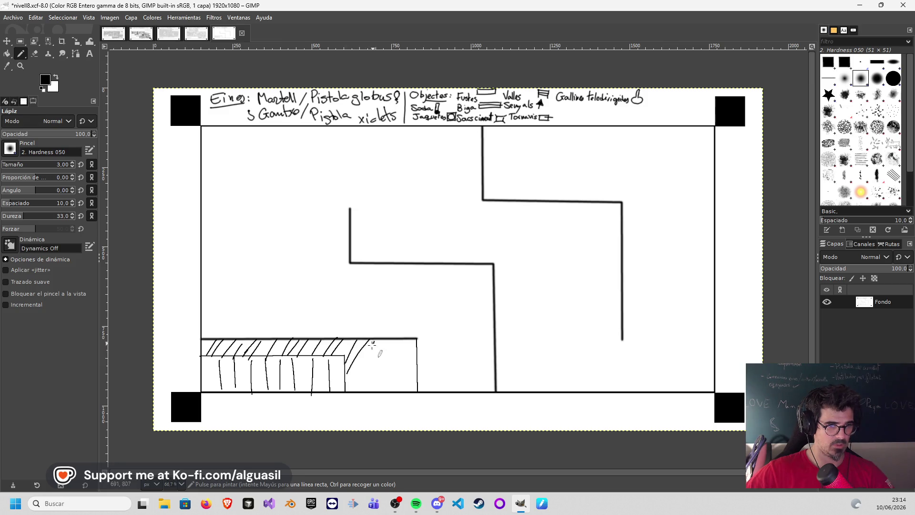
# - Hatch the block's right end diagonally and box off the top-right corner with a thin line
pyautogui.moveTo(406, 338)
pyautogui.mouseDown()
pyautogui.moveTo(381, 384)
pyautogui.moveTo(394, 389)
pyautogui.mouseUp()
pyautogui.moveTo(418, 358); pyautogui.dragTo(400, 393)
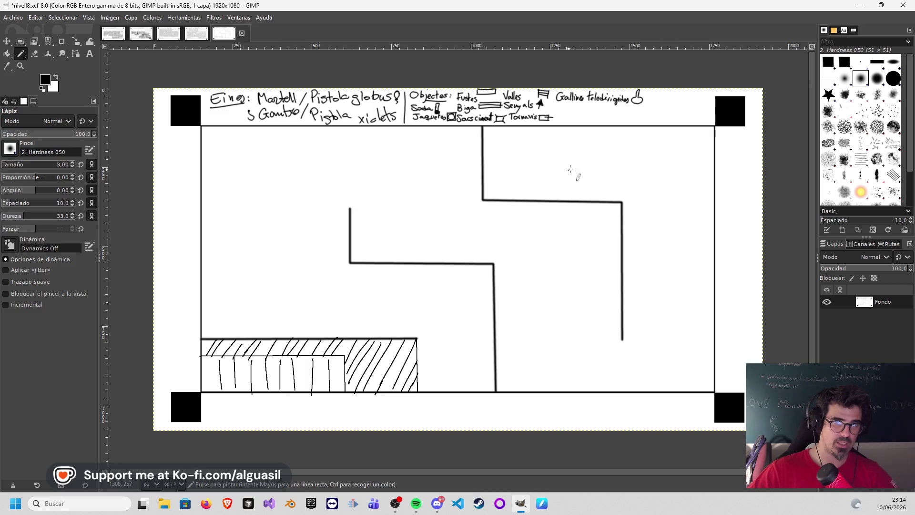
pyautogui.moveTo(598, 128); pyautogui.dragTo(599, 162)
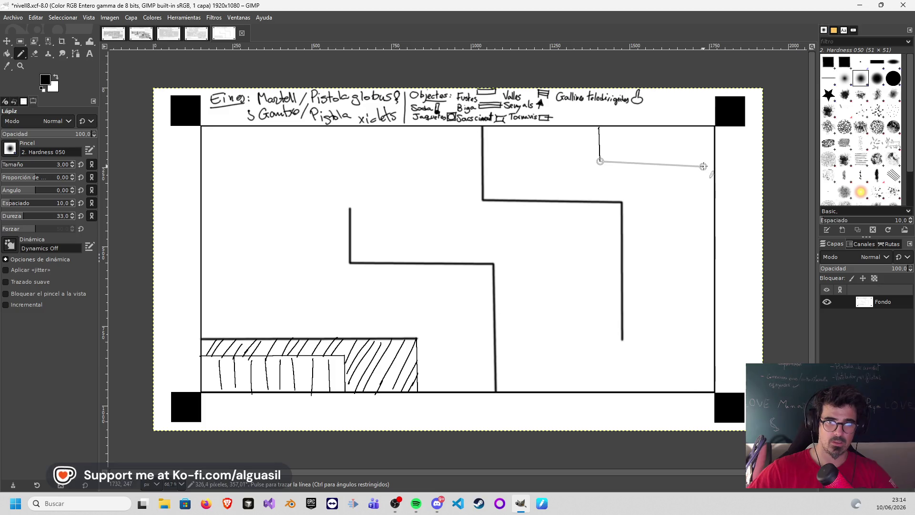
pyautogui.keyDown('shift'); pyautogui.click(714, 161); pyautogui.keyUp('shift')
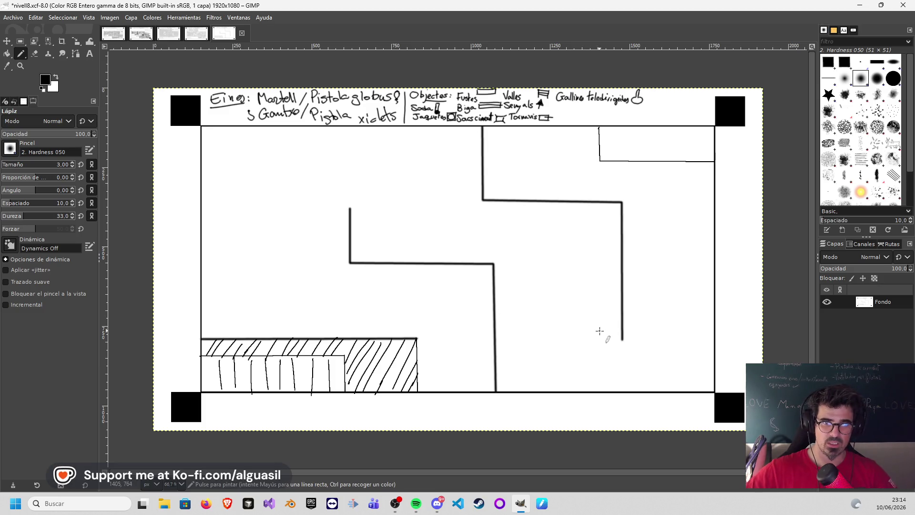
# - Extend the right stepped wall to the bottom border and paint a faint wavy Paintbrush test stroke mid-plan
pyautogui.moveTo(621, 338); pyautogui.dragTo(623, 379)
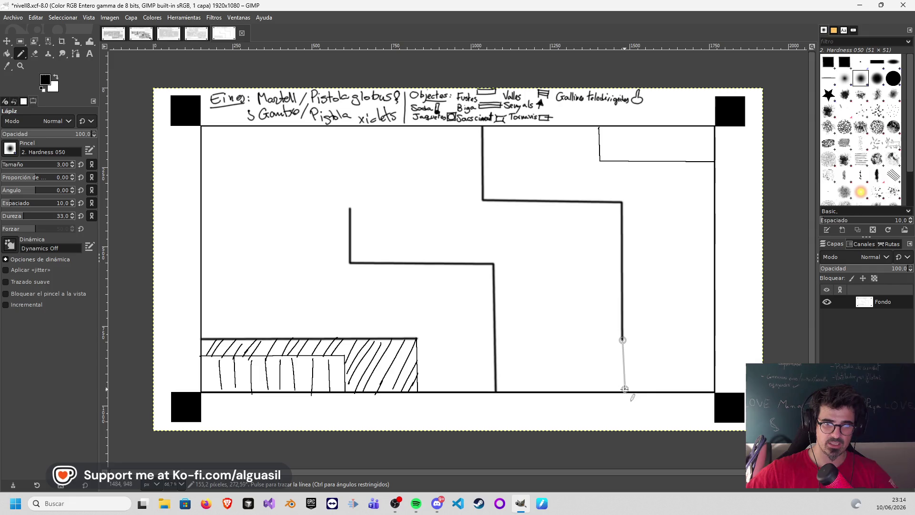
pyautogui.keyDown('shift'); pyautogui.click(623, 390); pyautogui.keyUp('shift')
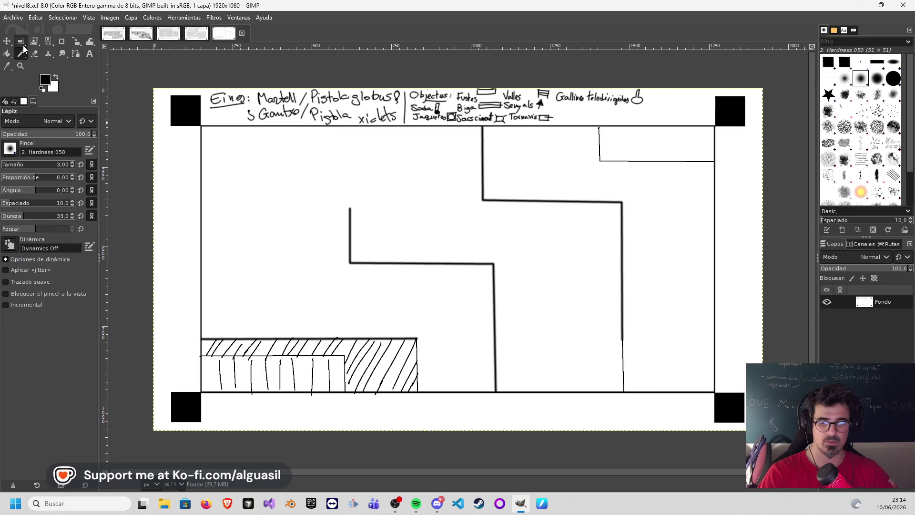
pyautogui.press('p')
pyautogui.moveTo(465, 247)
pyautogui.mouseDown()
pyautogui.moveTo(490, 245)
pyautogui.moveTo(562, 284)
pyautogui.mouseUp()
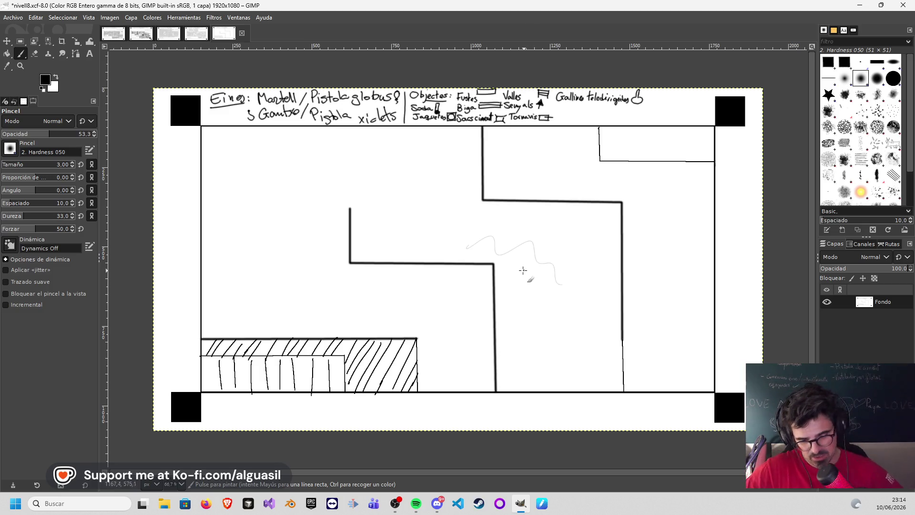
# - Undo the wavy test stroke and set black as both background and foreground colour
pyautogui.hotkey('ctrl', 'z')
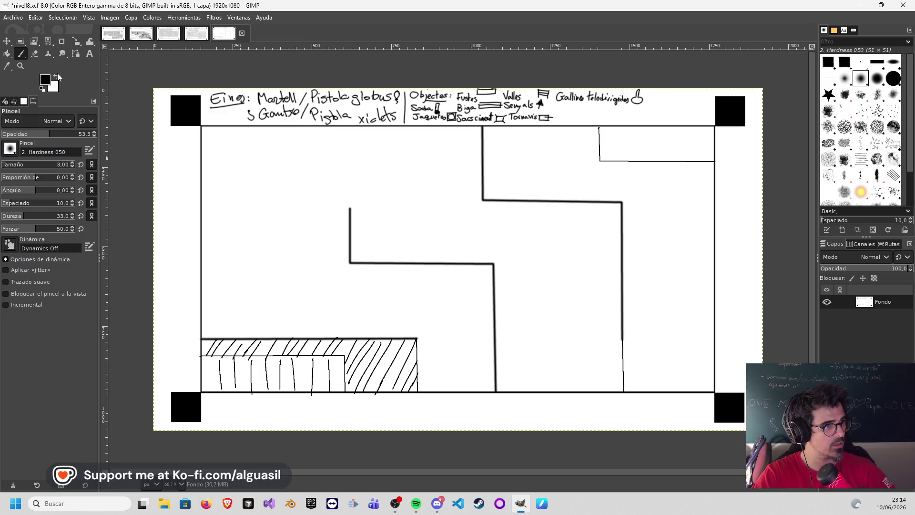
pyautogui.click(57, 76)
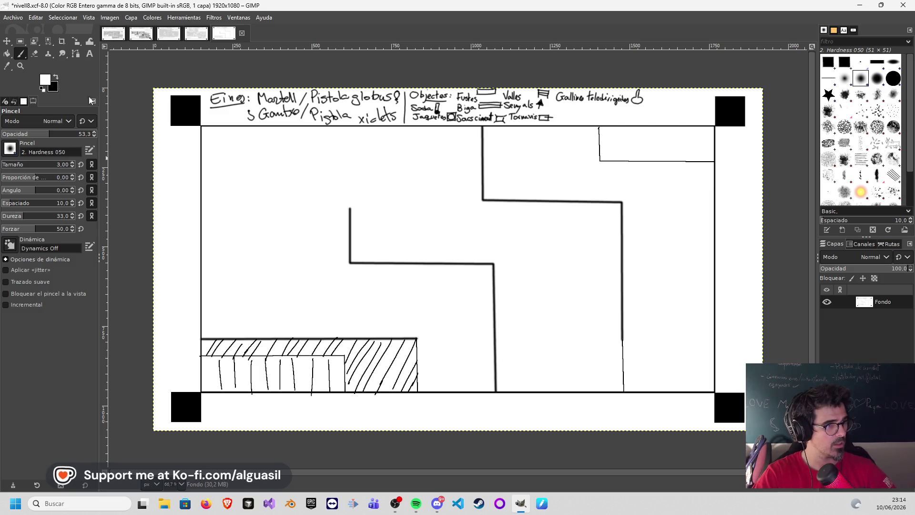
pyautogui.click(56, 87)
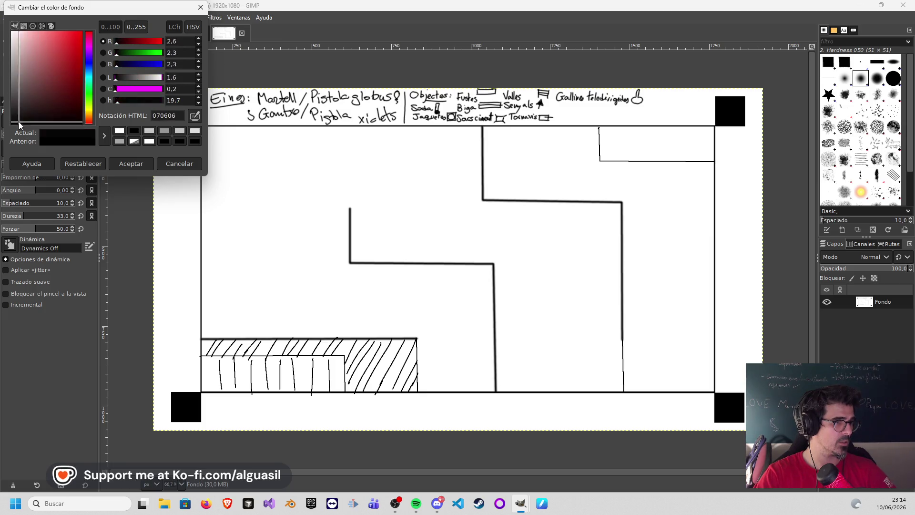
pyautogui.click(130, 164)
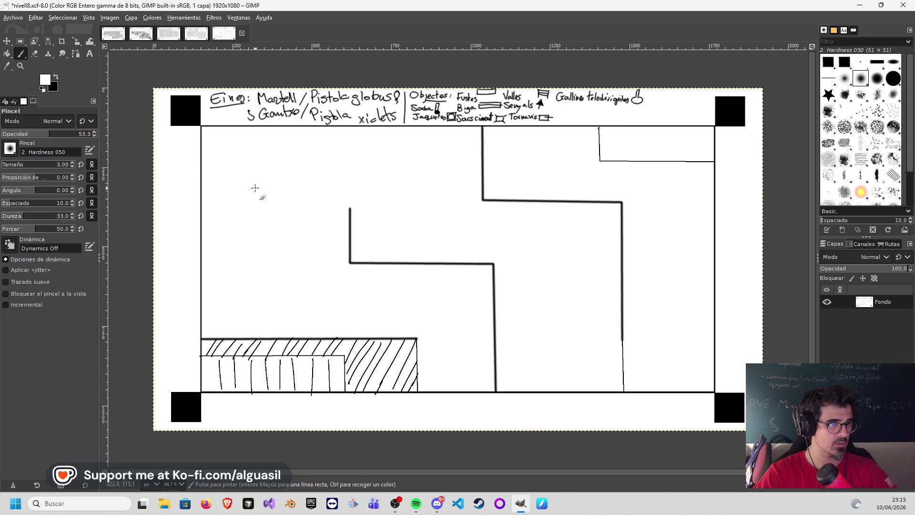
pyautogui.press('ctrl')
pyautogui.keyDown('ctrl'); pyautogui.click(193, 117); pyautogui.keyUp('ctrl')
# - Paint test strokes in the top-left room at brush size 7 with jitter enabled
pyautogui.moveTo(248, 153)
pyautogui.mouseDown()
pyautogui.moveTo(275, 193)
pyautogui.moveTo(319, 190)
pyautogui.mouseUp()
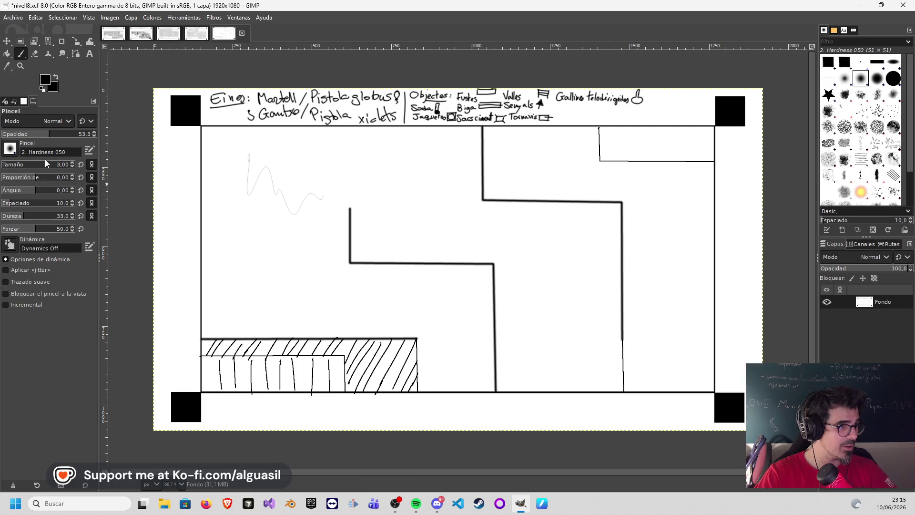
pyautogui.click(73, 162)
pyautogui.click(72, 163)
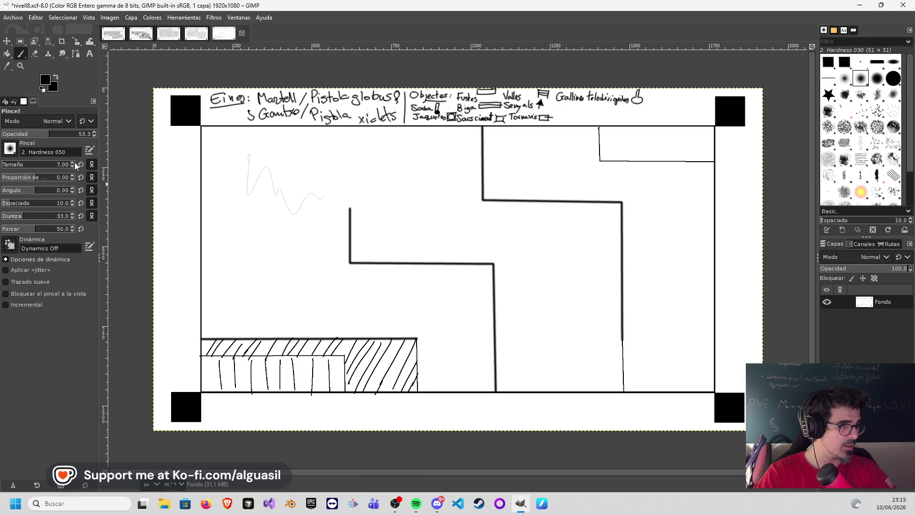
pyautogui.moveTo(236, 174); pyautogui.dragTo(322, 202)
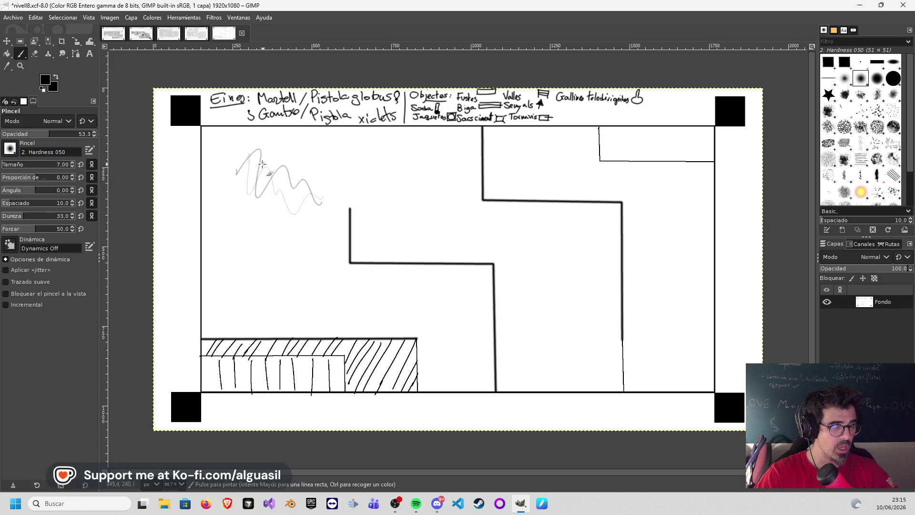
pyautogui.press('ctrl')
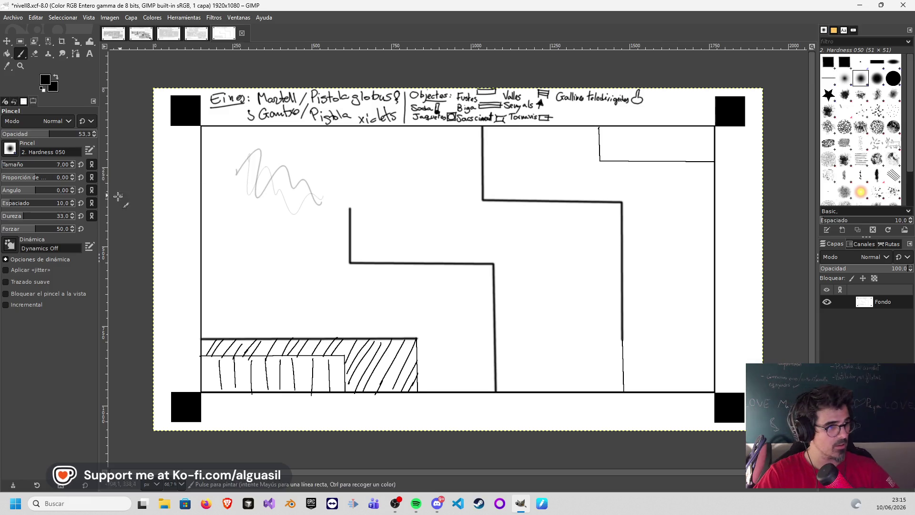
pyautogui.click(11, 270)
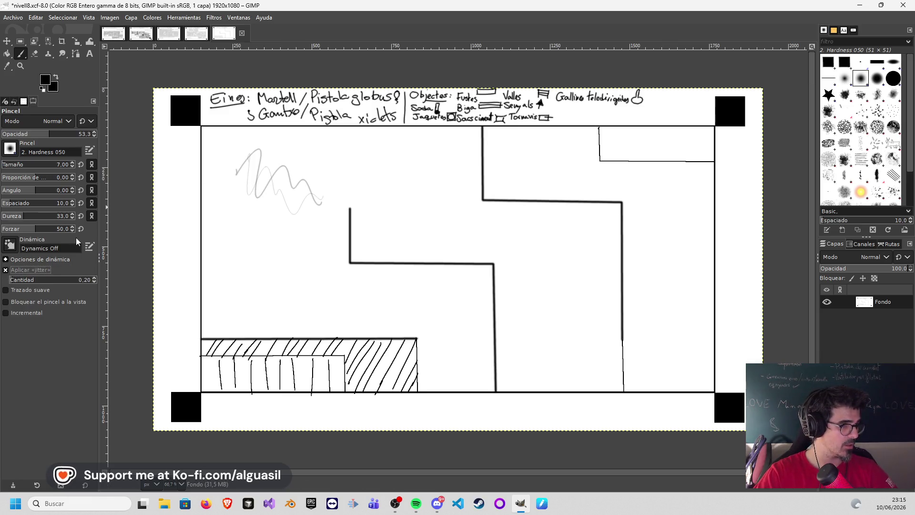
pyautogui.moveTo(253, 204)
pyautogui.mouseDown()
pyautogui.moveTo(298, 226)
pyautogui.moveTo(309, 274)
pyautogui.mouseUp()
pyautogui.press('less')
pyautogui.press('less')
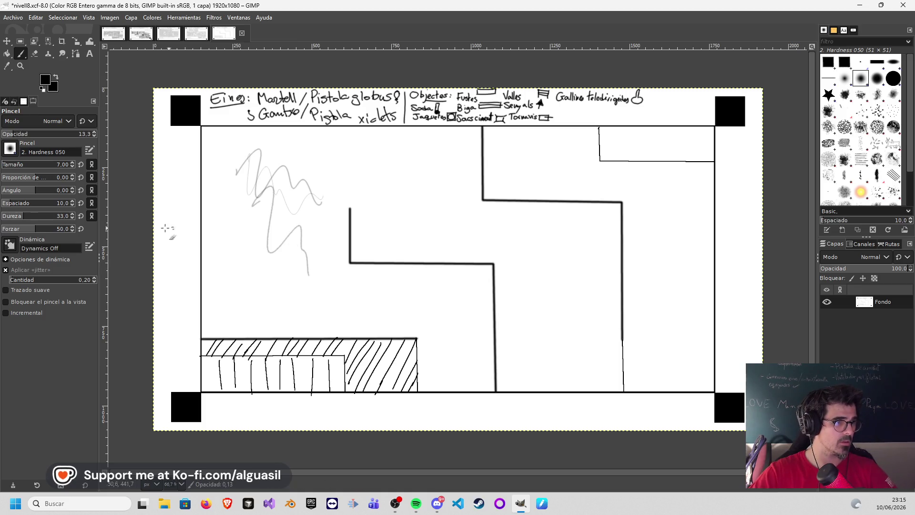
# - Raise the Paintbrush opacity to 100 and bring up the brush picker
pyautogui.click(27, 134)
pyautogui.moveTo(28, 134); pyautogui.dragTo(87, 134)
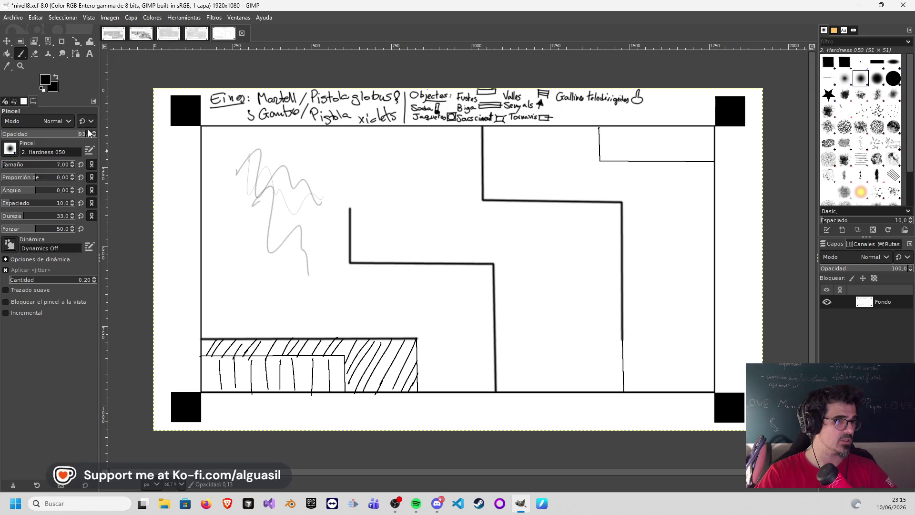
pyautogui.moveTo(260, 211); pyautogui.dragTo(294, 235)
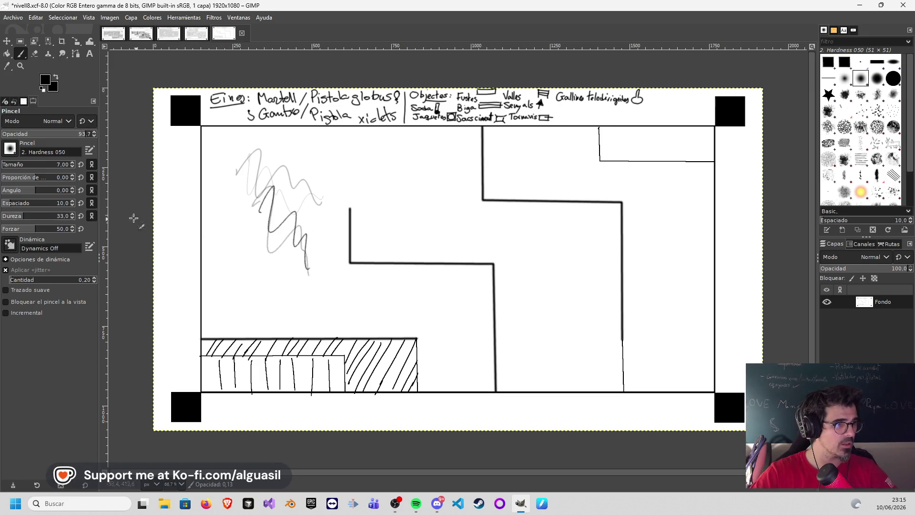
pyautogui.moveTo(74, 138); pyautogui.dragTo(88, 134)
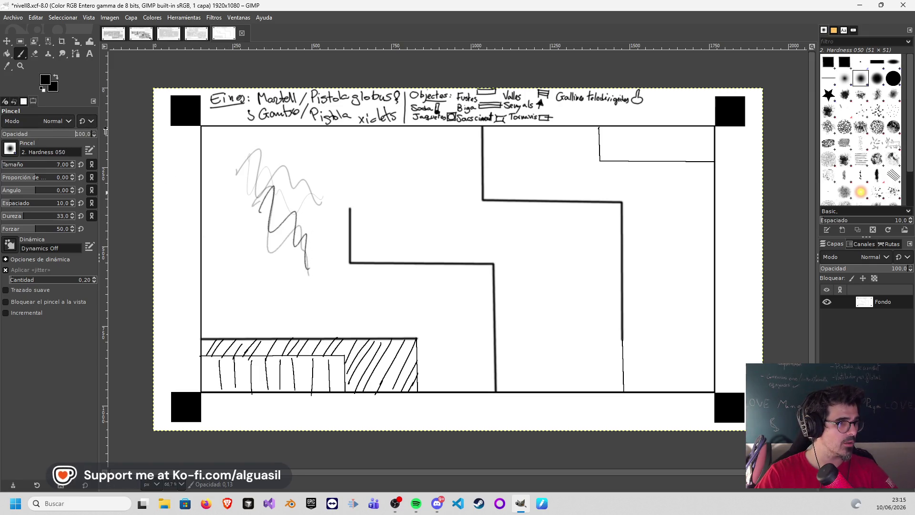
pyautogui.click(12, 148)
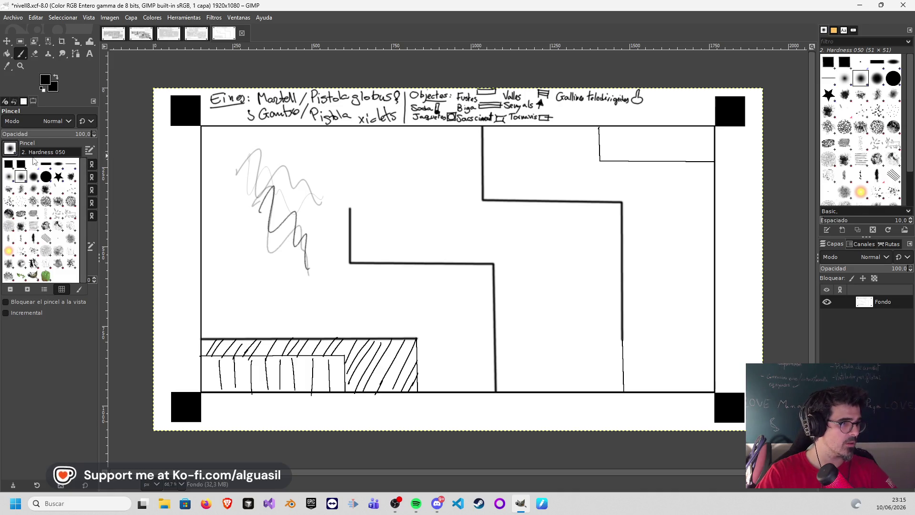
# - Test the Hardness 100 round brush, then paint over the test strokes in white
pyautogui.click(48, 177)
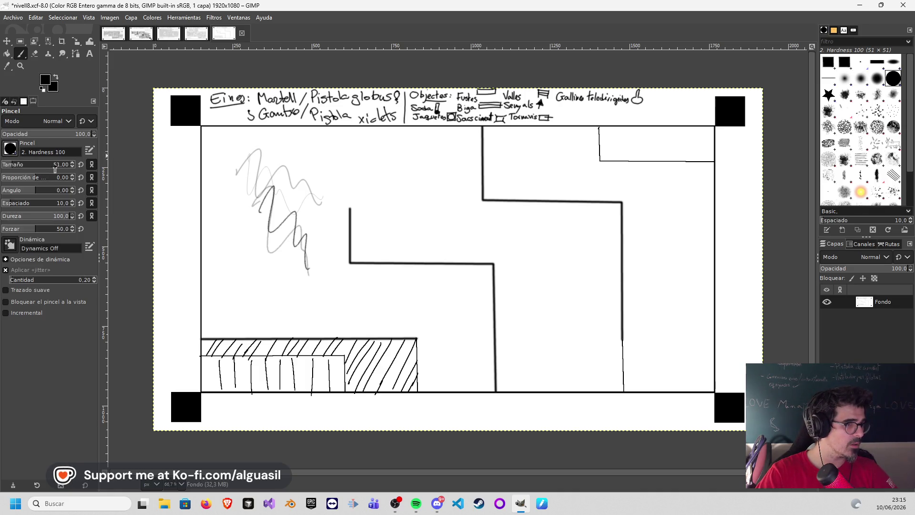
pyautogui.moveTo(257, 210)
pyautogui.mouseDown()
pyautogui.moveTo(243, 199)
pyautogui.moveTo(353, 184)
pyautogui.mouseUp()
pyautogui.press('less')
pyautogui.press('less')
pyautogui.press('less')
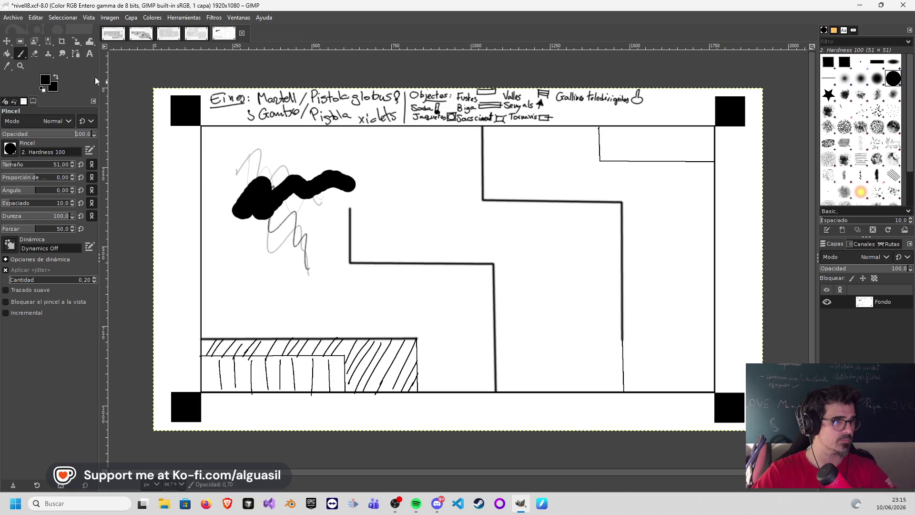
pyautogui.click(45, 80)
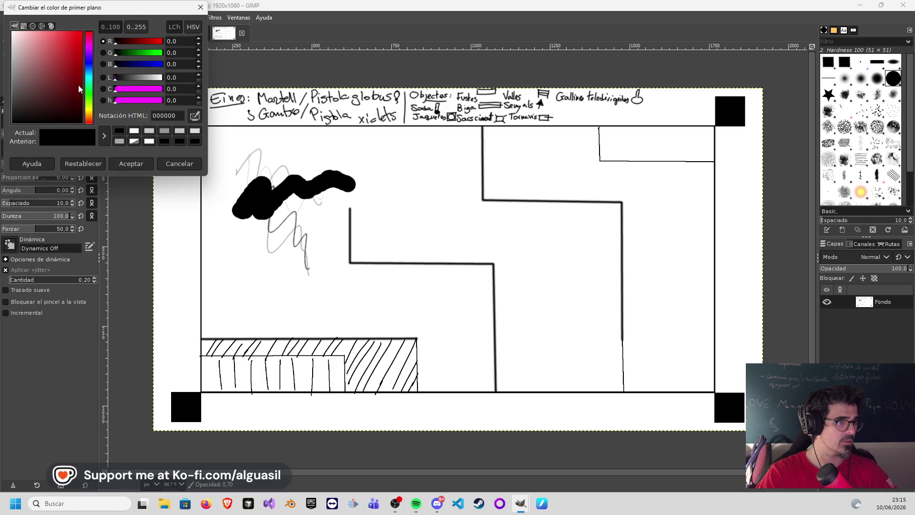
pyautogui.click(133, 130)
pyautogui.click(129, 163)
pyautogui.moveTo(298, 181)
pyautogui.mouseDown()
pyautogui.moveTo(261, 195)
pyautogui.moveTo(248, 154)
pyautogui.moveTo(255, 209)
pyautogui.moveTo(282, 251)
pyautogui.moveTo(347, 171)
pyautogui.moveTo(310, 237)
pyautogui.moveTo(307, 272)
pyautogui.mouseUp()
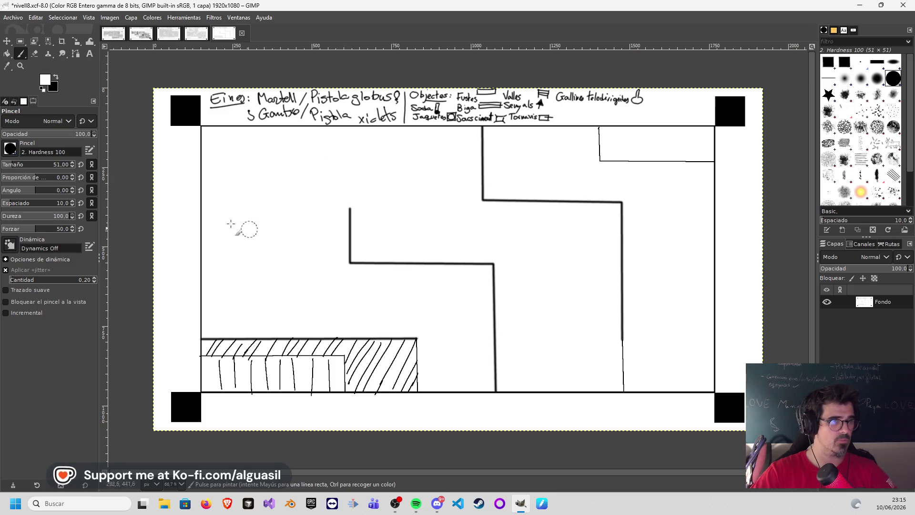
# - Switch to the Hardness 075 brush, paint out its test stroke, and set size 8
pyautogui.click(11, 149)
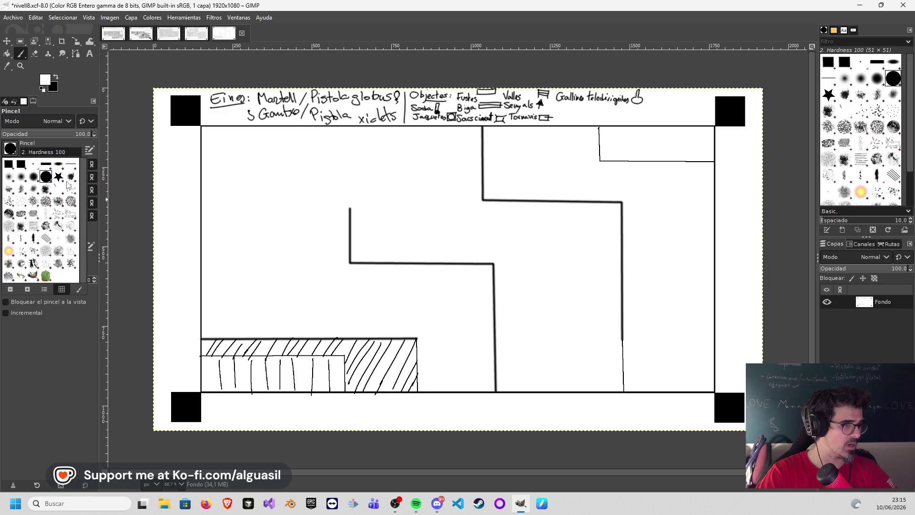
pyautogui.click(40, 177)
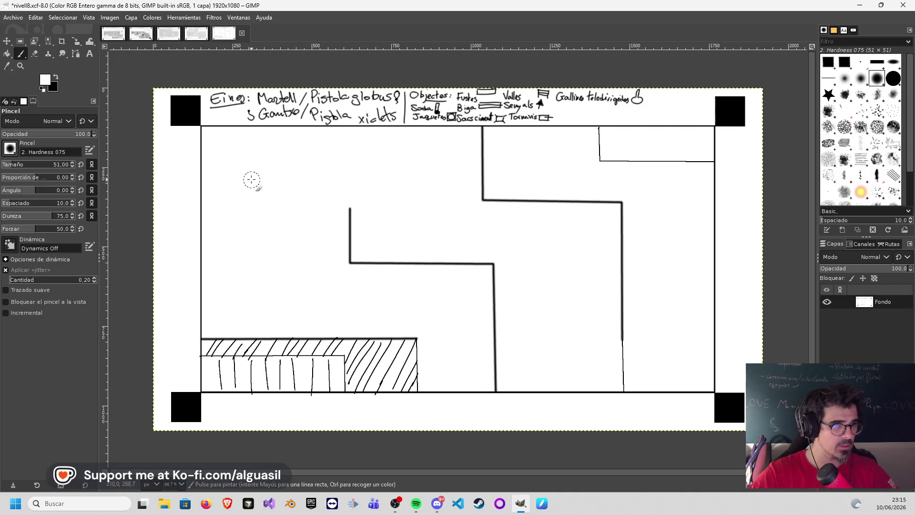
pyautogui.moveTo(231, 193)
pyautogui.mouseDown()
pyautogui.moveTo(288, 210)
pyautogui.moveTo(292, 232)
pyautogui.mouseUp()
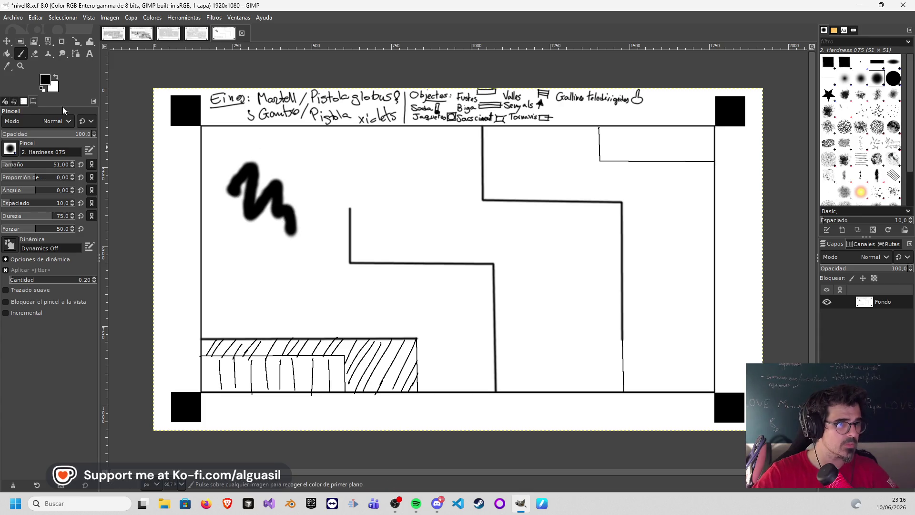
pyautogui.press('less')
pyautogui.press('less')
pyautogui.press('less')
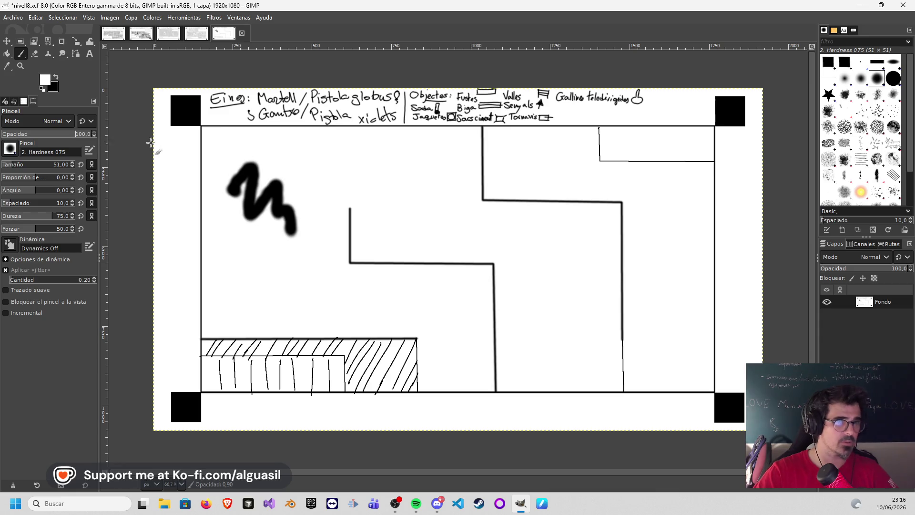
pyautogui.moveTo(241, 148)
pyautogui.mouseDown()
pyautogui.moveTo(237, 184)
pyautogui.moveTo(253, 164)
pyautogui.moveTo(271, 210)
pyautogui.moveTo(296, 227)
pyautogui.mouseUp()
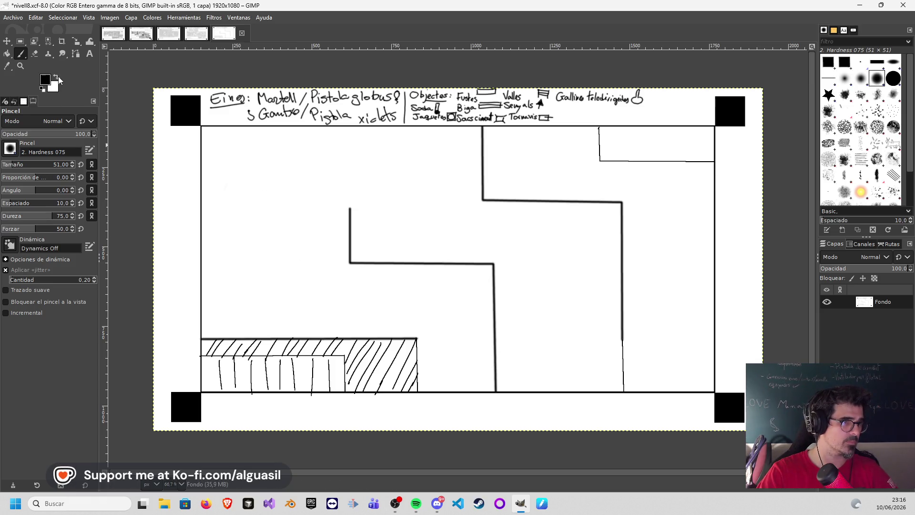
pyautogui.click(5, 165)
pyautogui.write('8')
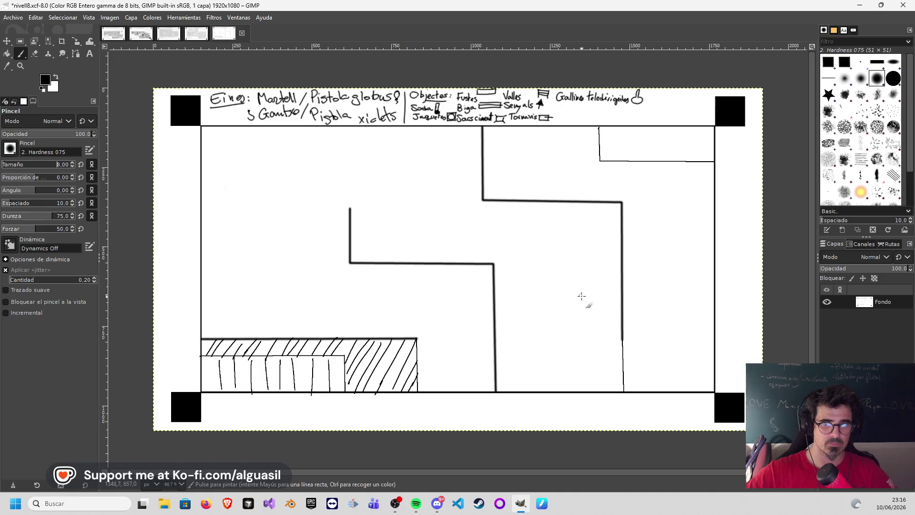
# - Retrace the lower interior wall, undo a thickening stroke, and restore full opacity
pyautogui.moveTo(622, 352); pyautogui.dragTo(623, 390)
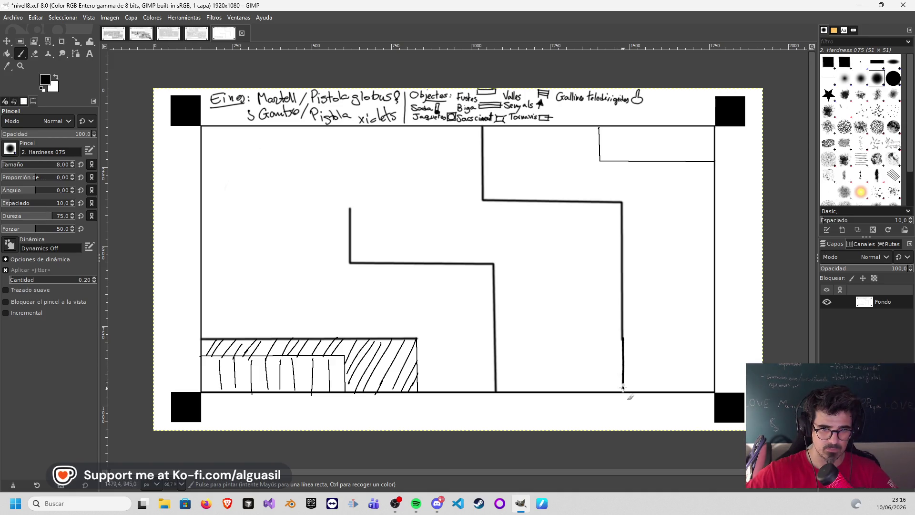
pyautogui.press('less')
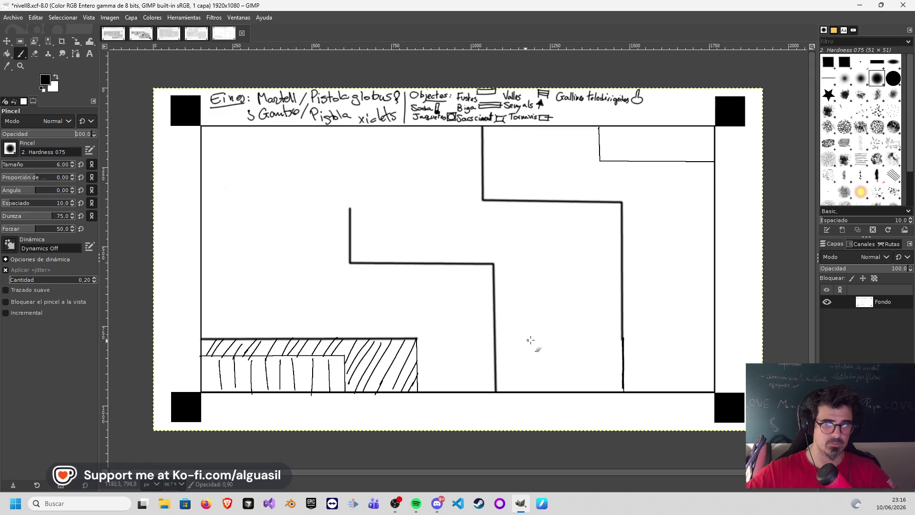
pyautogui.moveTo(622, 336); pyautogui.dragTo(620, 377)
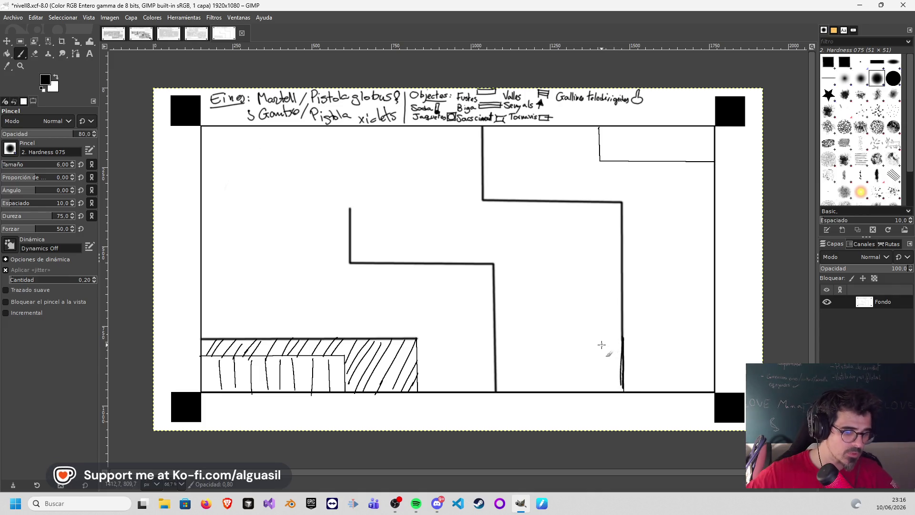
pyautogui.hotkey('ctrl', 'z')
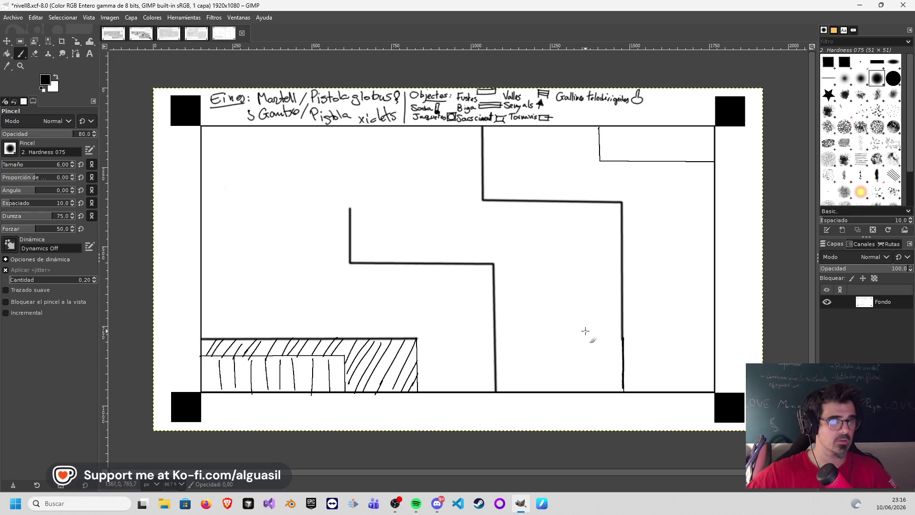
pyautogui.moveTo(77, 134); pyautogui.dragTo(110, 143)
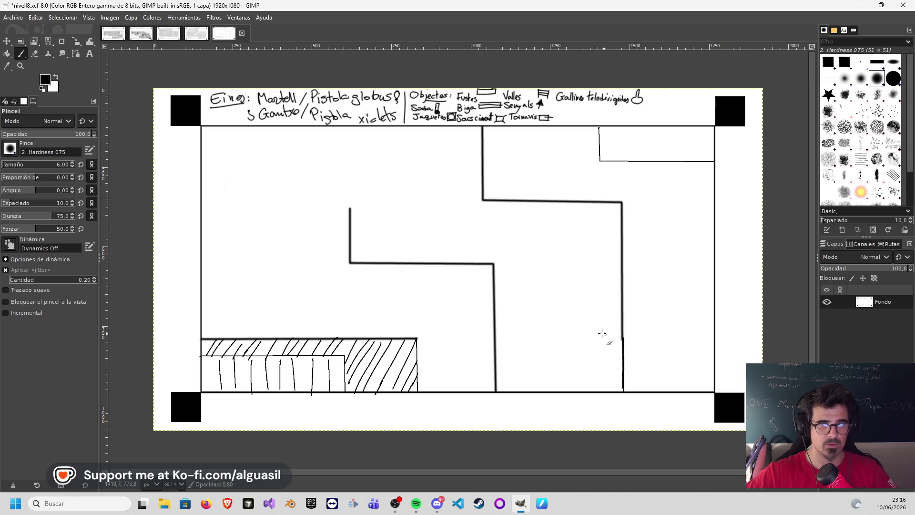
# - Erase the uneven lower wall stretch and stub in white, then mark its straight end
pyautogui.click(56, 76)
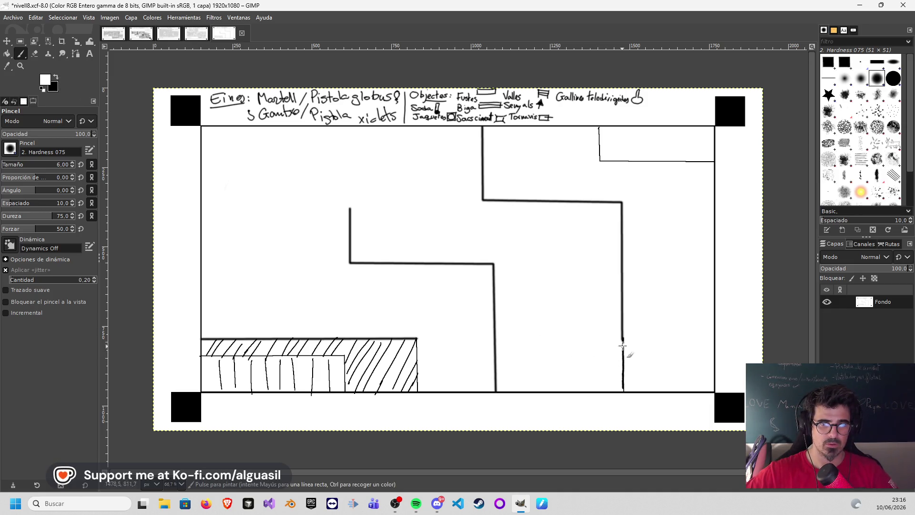
pyautogui.moveTo(624, 345)
pyautogui.mouseDown()
pyautogui.moveTo(622, 361)
pyautogui.moveTo(626, 337)
pyautogui.mouseUp()
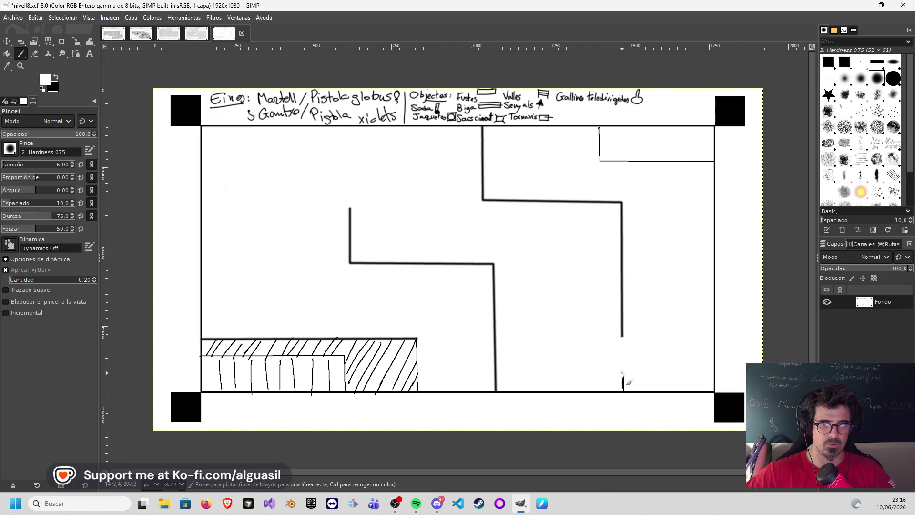
pyautogui.moveTo(625, 377); pyautogui.dragTo(624, 391)
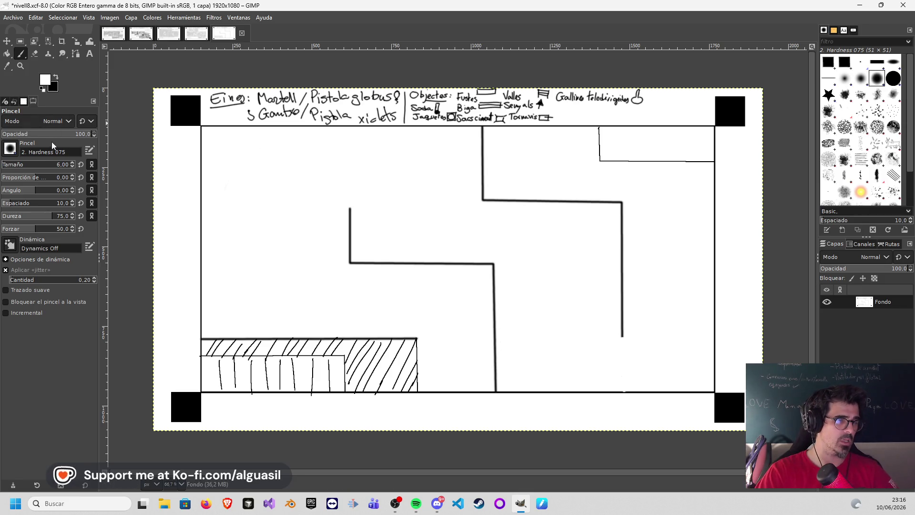
pyautogui.keyDown('shift'); pyautogui.click(623, 391); pyautogui.keyUp('shift')
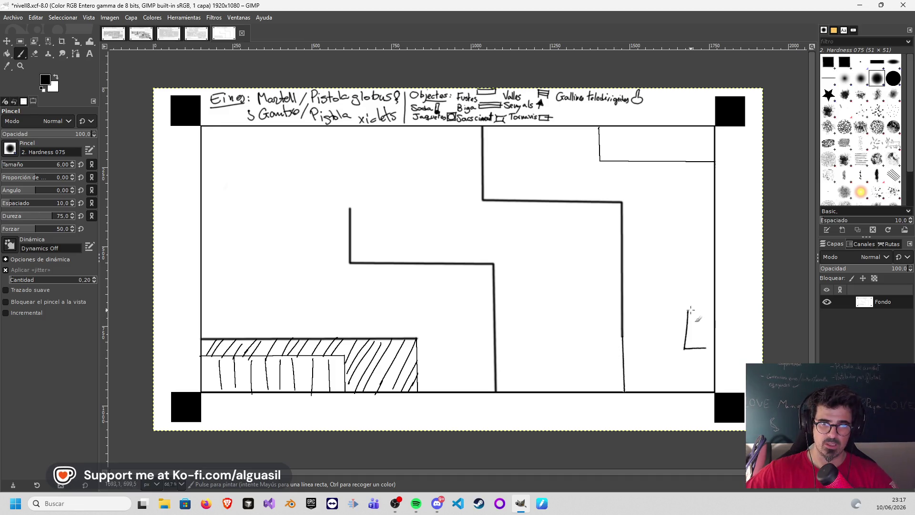
# - Draw grid lines in the lower window symbol and start a second symbol above it
pyautogui.moveTo(697, 311)
pyautogui.mouseDown()
pyautogui.moveTo(695, 349)
pyautogui.moveTo(706, 321)
pyautogui.mouseUp()
pyautogui.moveTo(684, 331); pyautogui.dragTo(707, 329)
pyautogui.moveTo(691, 256); pyautogui.dragTo(687, 284)
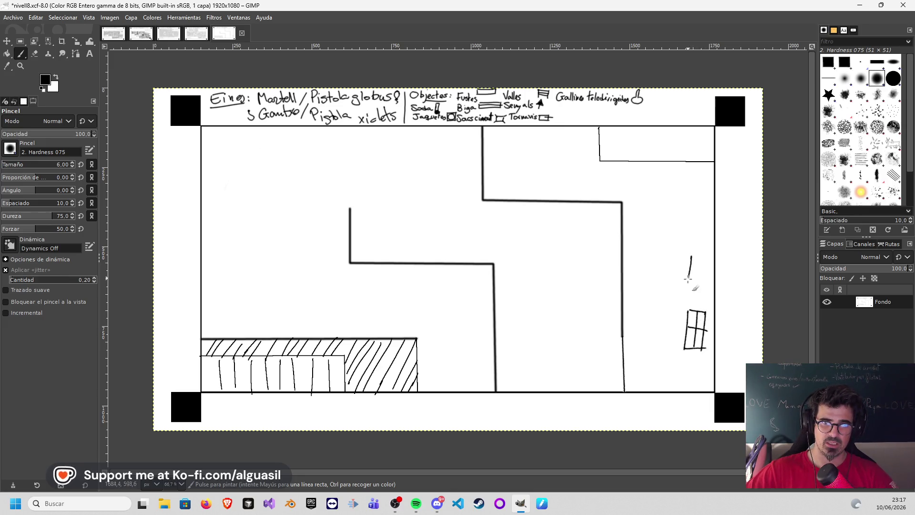
pyautogui.hotkey('ctrl', 'z')
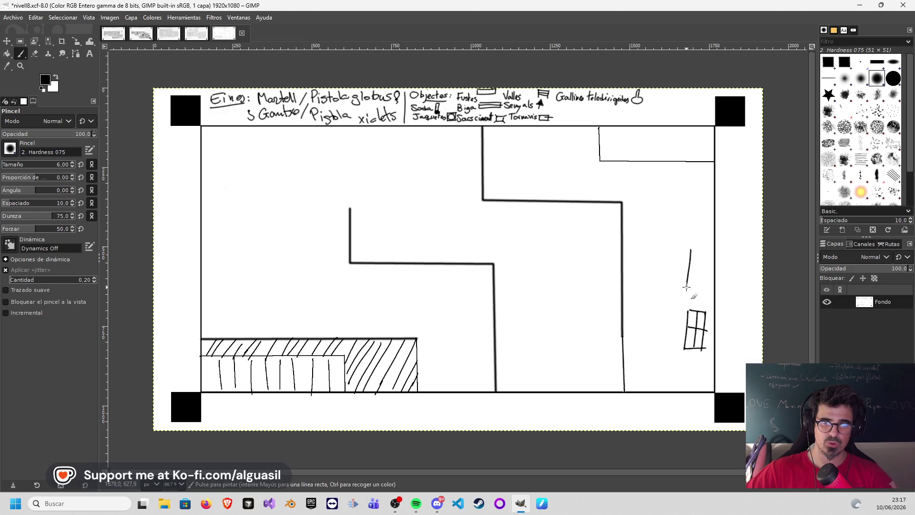
pyautogui.moveTo(690, 247)
pyautogui.mouseDown()
pyautogui.moveTo(705, 251)
pyautogui.moveTo(701, 284)
pyautogui.mouseUp()
pyautogui.hotkey('ctrl', 'z')
# - Redraw the second symbol's right side and add an arrowed leader line from the lower symbol
pyautogui.moveTo(705, 250); pyautogui.dragTo(701, 286)
pyautogui.hotkey('ctrl', 'z')
pyautogui.moveTo(705, 249)
pyautogui.mouseDown()
pyautogui.moveTo(704, 267)
pyautogui.moveTo(724, 267)
pyautogui.mouseUp()
pyautogui.moveTo(713, 310)
pyautogui.mouseDown()
pyautogui.moveTo(739, 267)
pyautogui.moveTo(757, 264)
pyautogui.mouseUp()
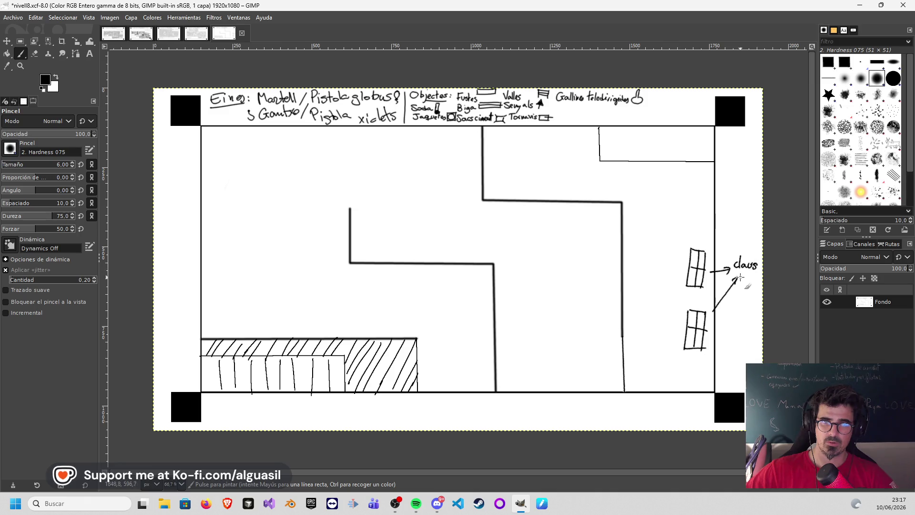
pyautogui.moveTo(735, 278); pyautogui.dragTo(738, 284)
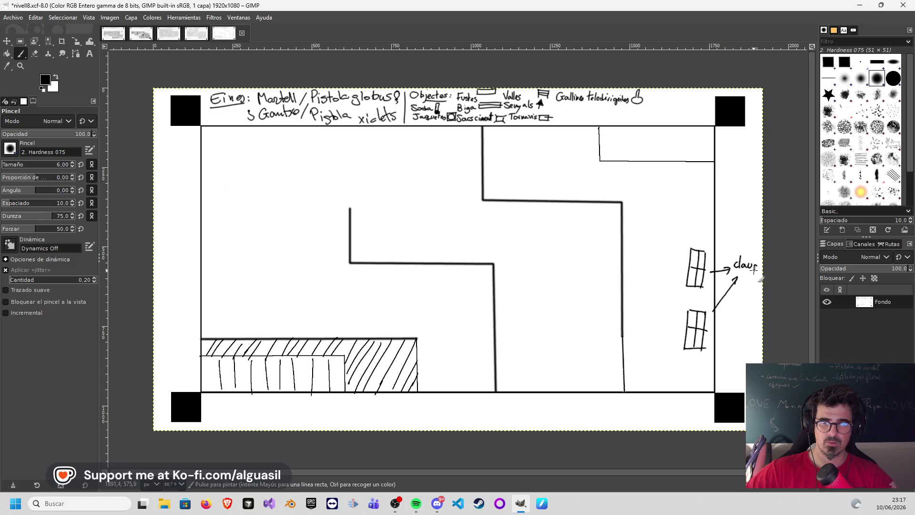
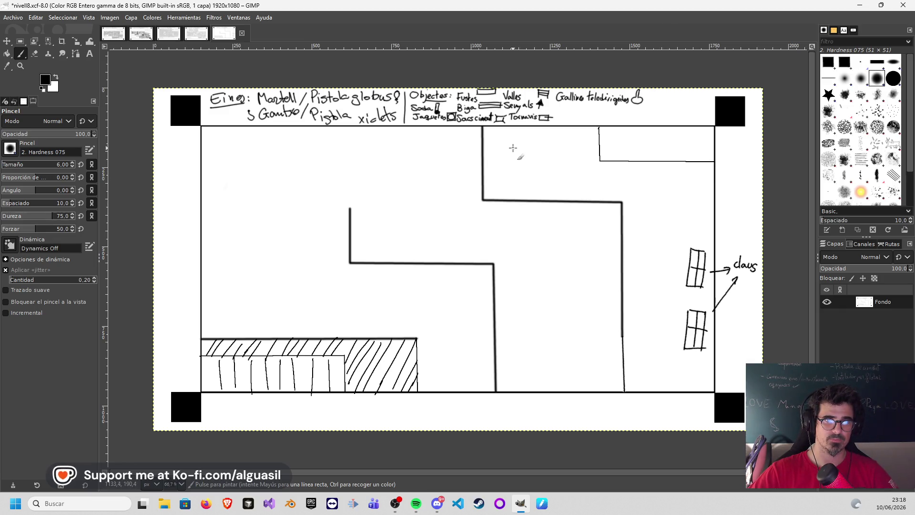
# - Freehand-draw three tilted blocks near the top of the room, undoing misplaced strokes
pyautogui.moveTo(518, 138)
pyautogui.mouseDown()
pyautogui.moveTo(507, 171)
pyautogui.moveTo(516, 178)
pyautogui.moveTo(526, 160)
pyautogui.mouseUp()
pyautogui.press('ctrl')
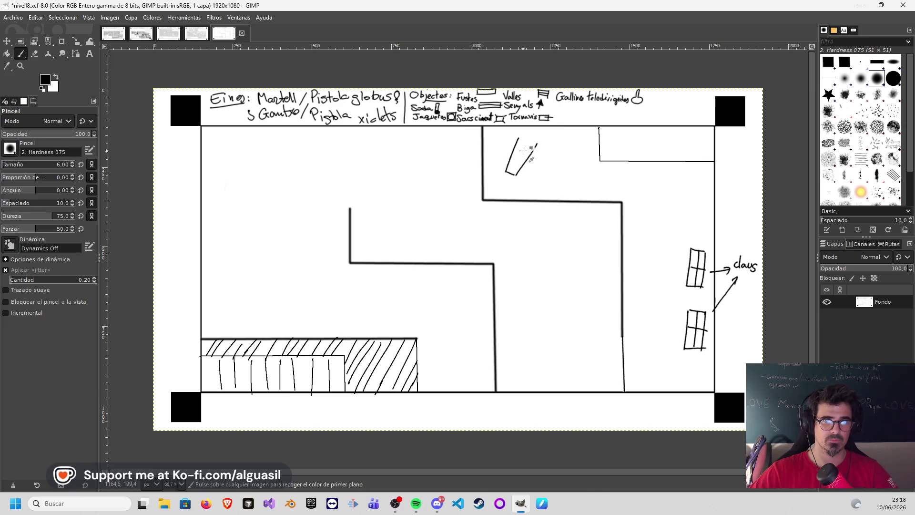
pyautogui.hotkey('ctrl', 'z')
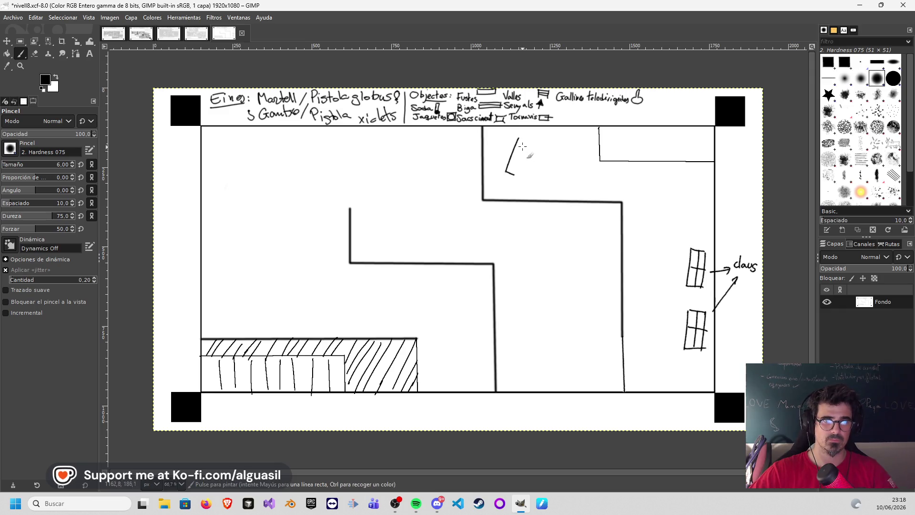
pyautogui.moveTo(516, 175)
pyautogui.mouseDown()
pyautogui.moveTo(529, 138)
pyautogui.moveTo(537, 143)
pyautogui.mouseUp()
pyautogui.hotkey('ctrl', 'z')
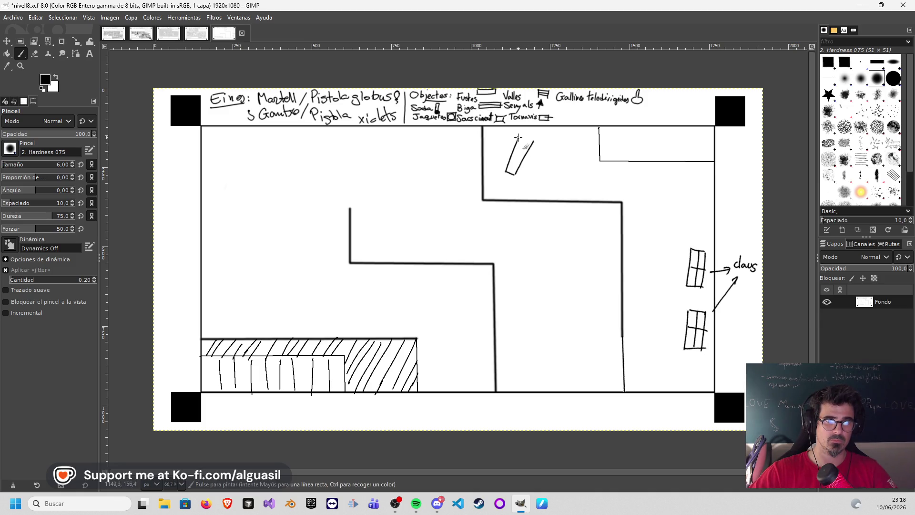
pyautogui.moveTo(537, 146); pyautogui.dragTo(520, 175)
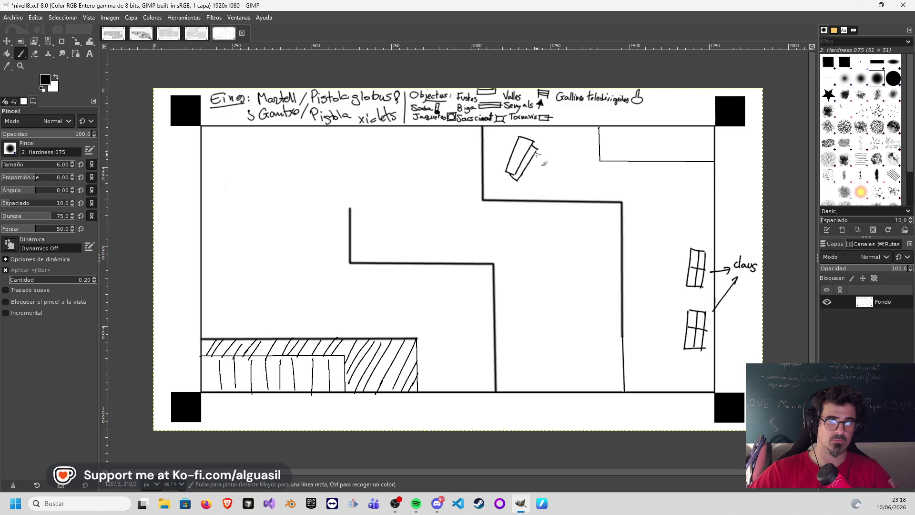
pyautogui.moveTo(539, 144)
pyautogui.mouseDown()
pyautogui.moveTo(548, 152)
pyautogui.moveTo(521, 174)
pyautogui.mouseUp()
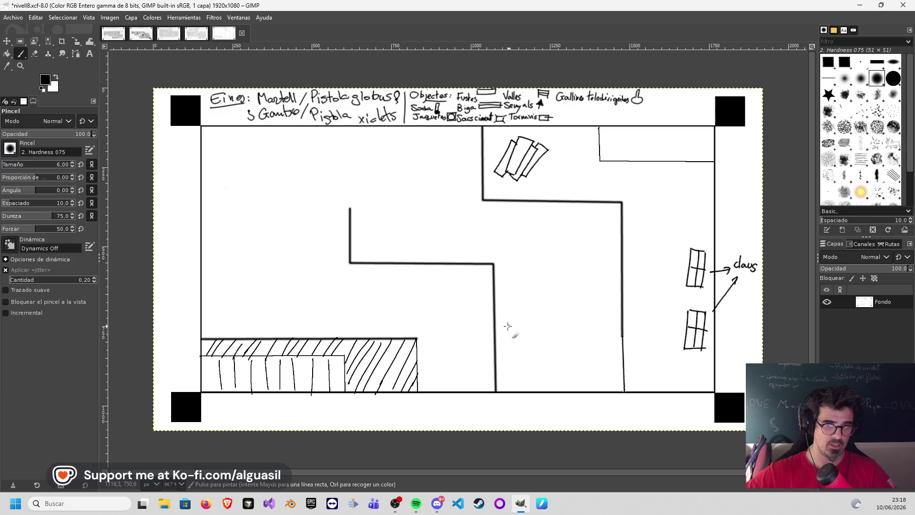
# - Draw a tilted block jutting from the central wall using straight Shift-click edges
pyautogui.moveTo(495, 331); pyautogui.dragTo(509, 335)
pyautogui.hotkey('ctrl', 'z')
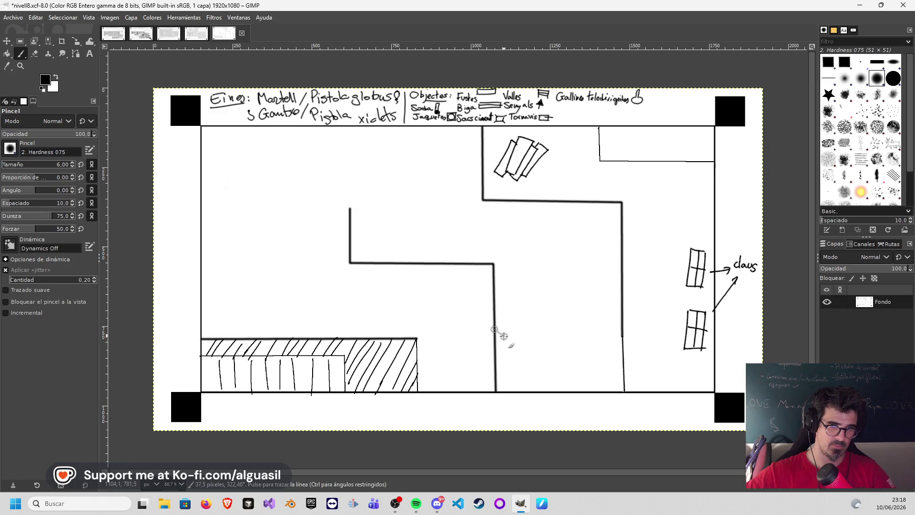
pyautogui.moveTo(503, 332); pyautogui.dragTo(511, 337)
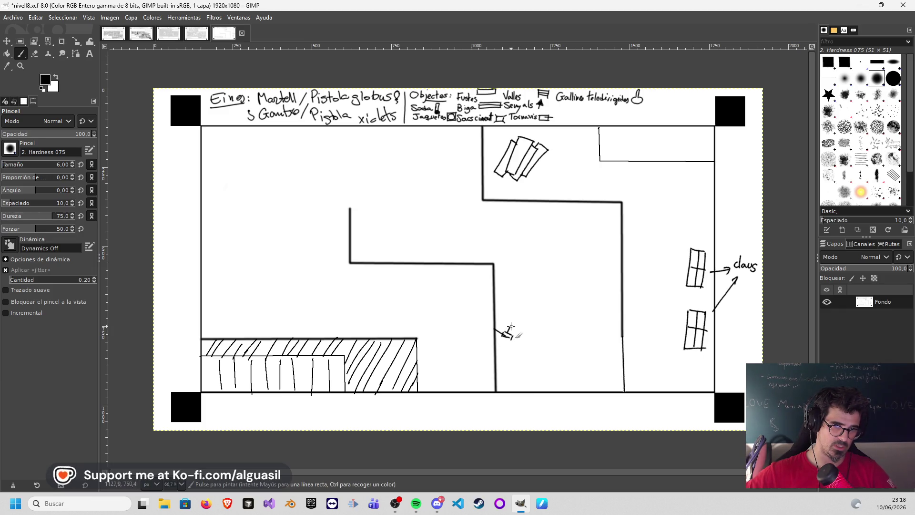
pyautogui.keyDown('shift'); pyautogui.click(546, 350); pyautogui.keyUp('shift')
pyautogui.keyDown('shift'); pyautogui.click(540, 361); pyautogui.keyUp('shift')
pyautogui.keyDown('shift'); pyautogui.click(506, 339); pyautogui.keyUp('shift')
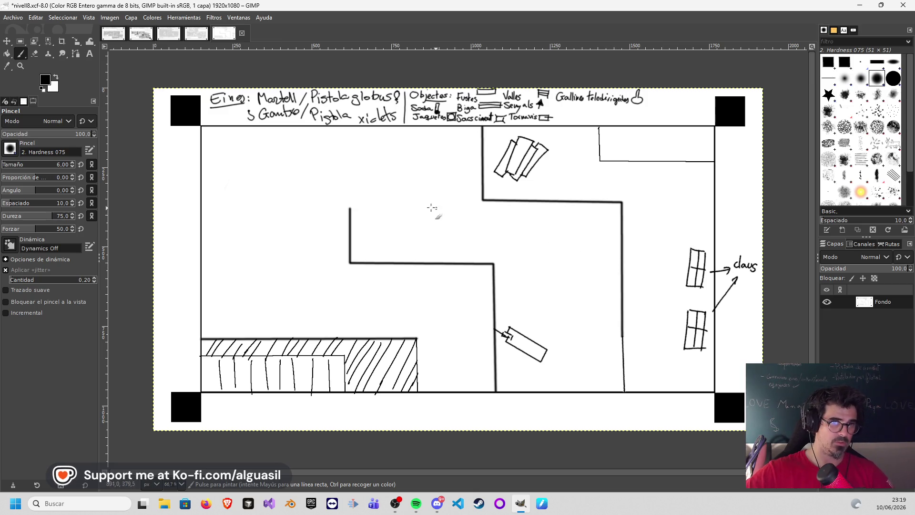
# - Paint out the short vertical wall in white with a size-25 brush
pyautogui.click(56, 77)
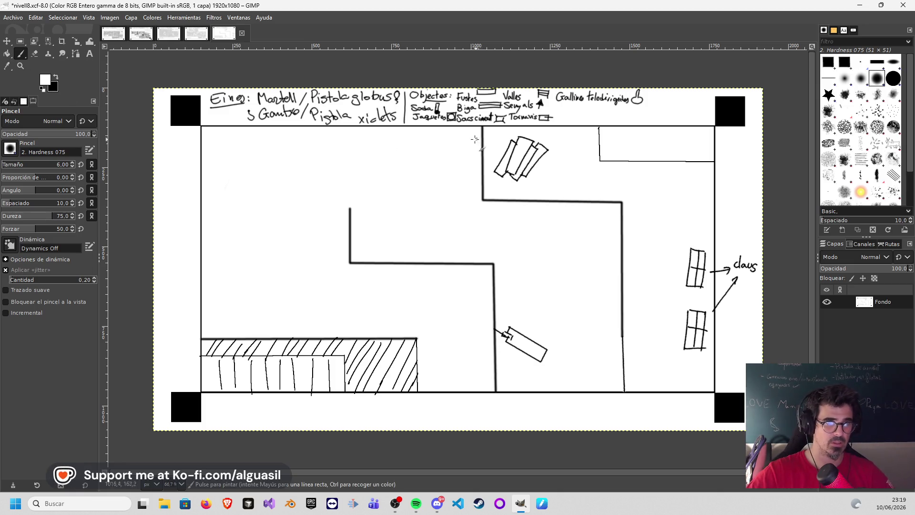
pyautogui.click(9, 164)
pyautogui.write('25')
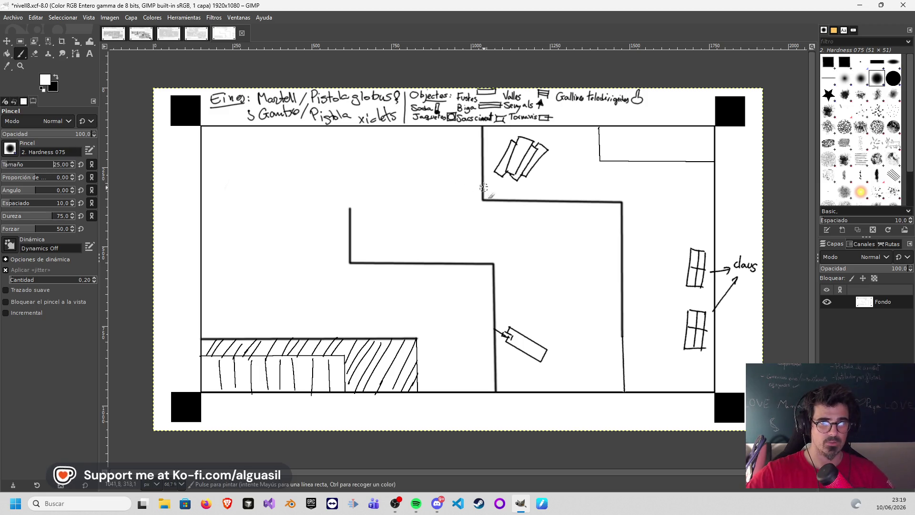
pyautogui.moveTo(481, 153); pyautogui.dragTo(482, 140)
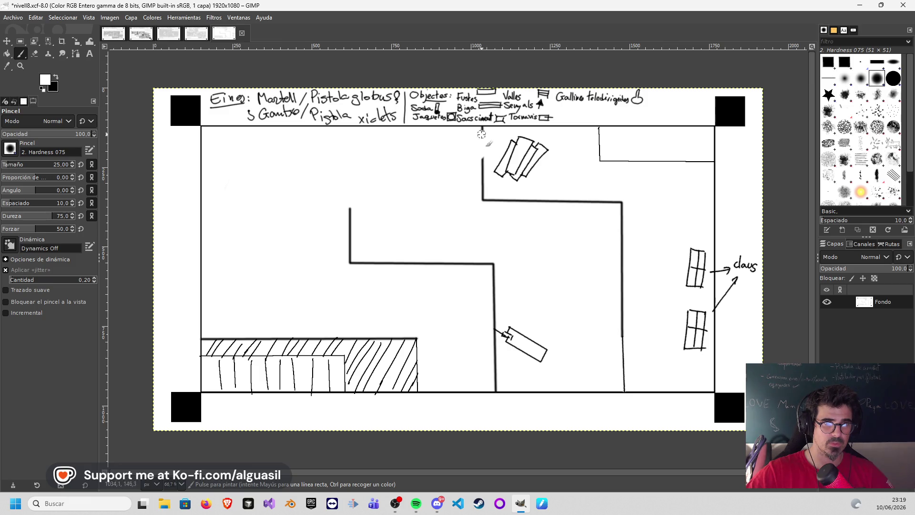
pyautogui.moveTo(480, 145); pyautogui.dragTo(483, 200)
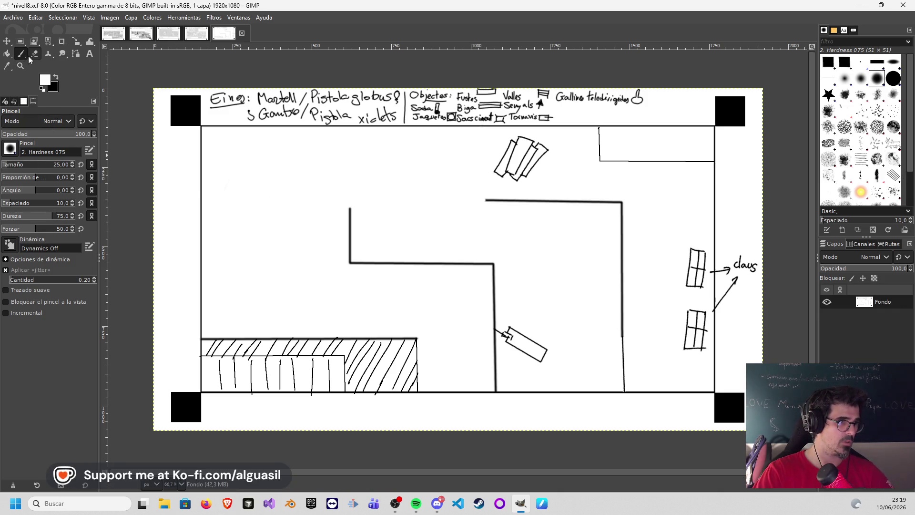
# - Return to black paint with the brush size set to 15
pyautogui.moveTo(36, 159); pyautogui.dragTo(4, 170)
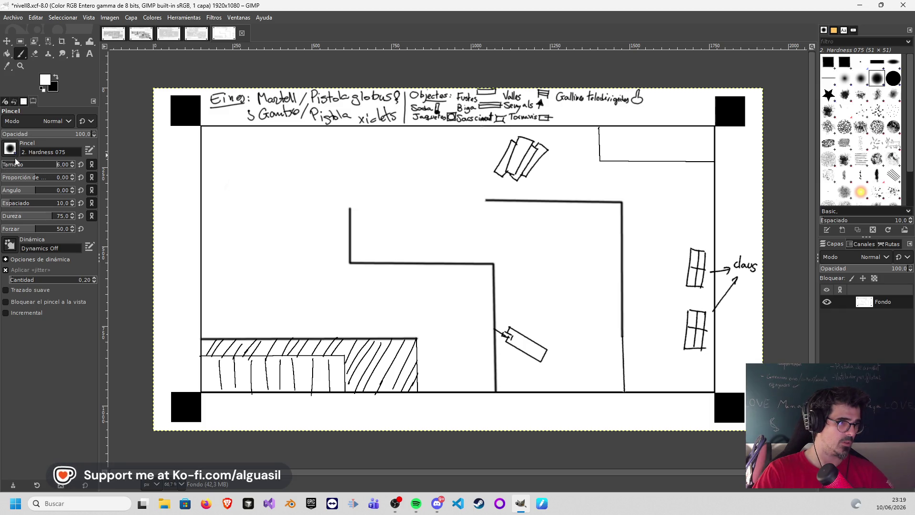
pyautogui.click(56, 77)
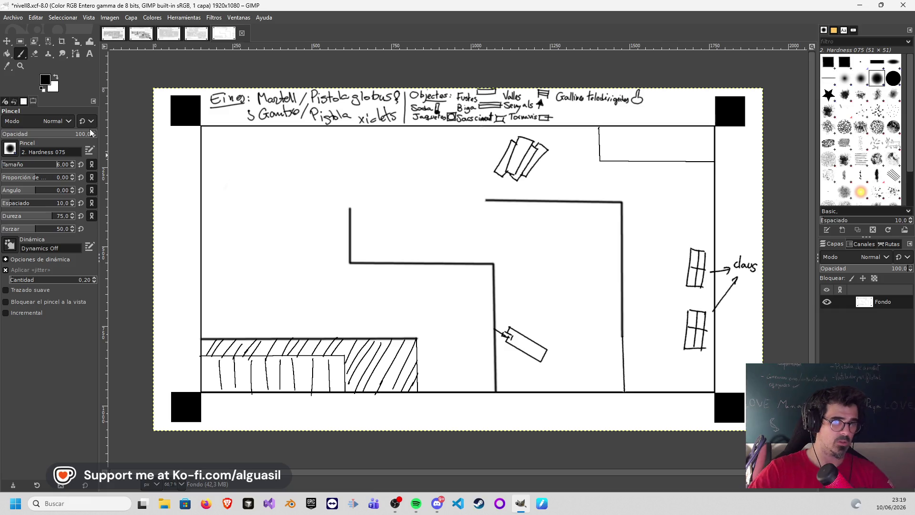
pyautogui.scroll(7, 72, 163)
pyautogui.scroll(2, 72, 163)
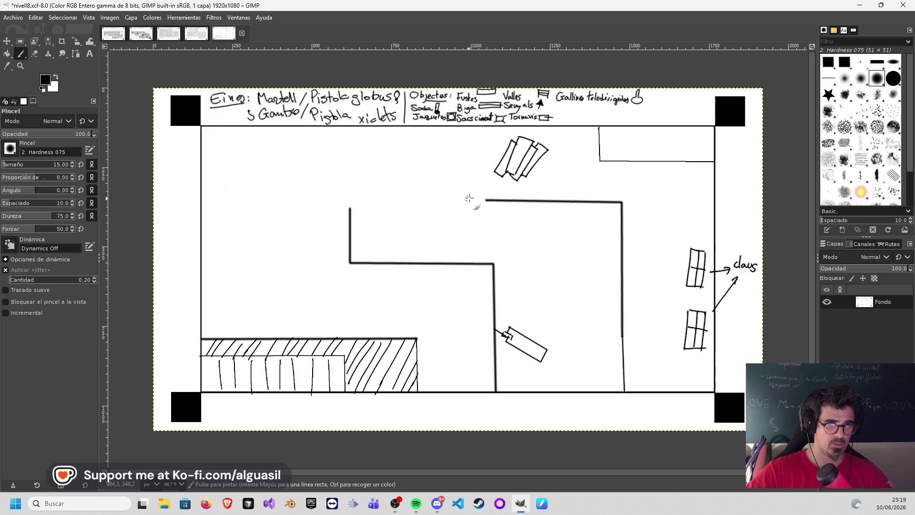
pyautogui.press('shift')
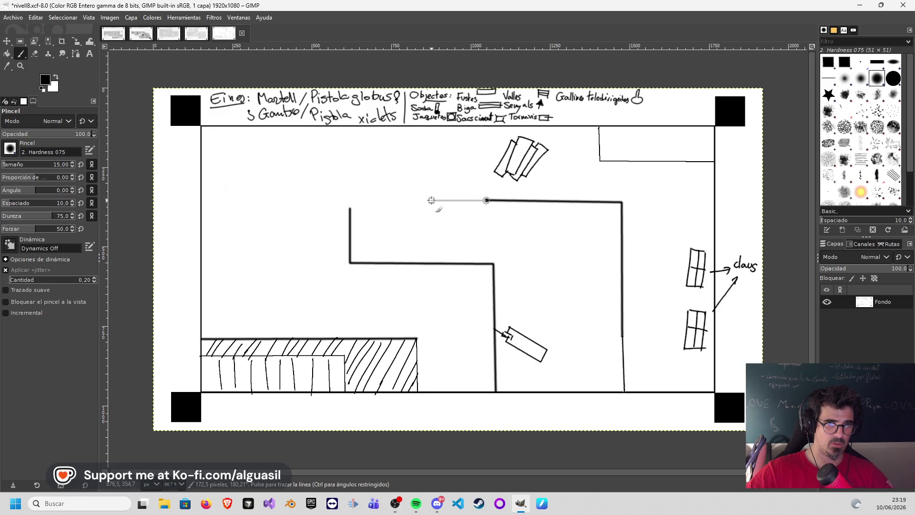
# - Extend the upper ledge left with a thick wall up to the top border, then reset brush size to 6
pyautogui.click(431, 200)
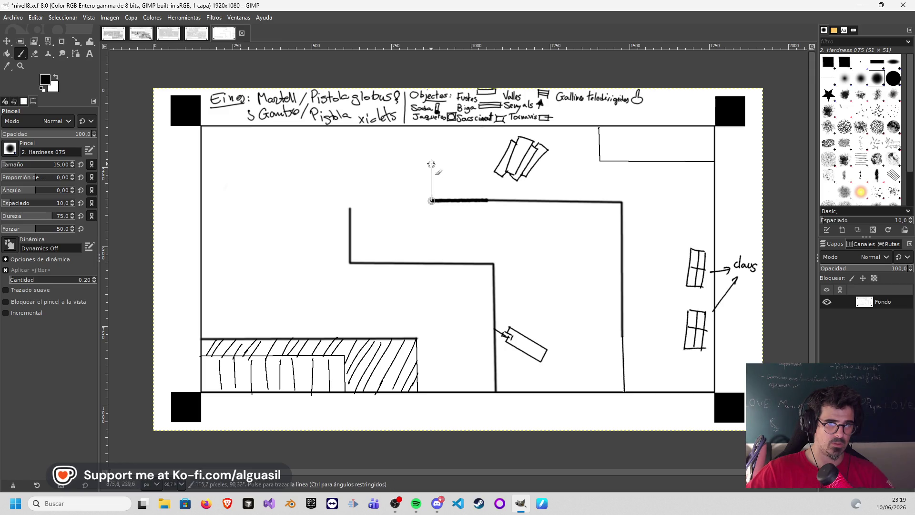
pyautogui.click(430, 127)
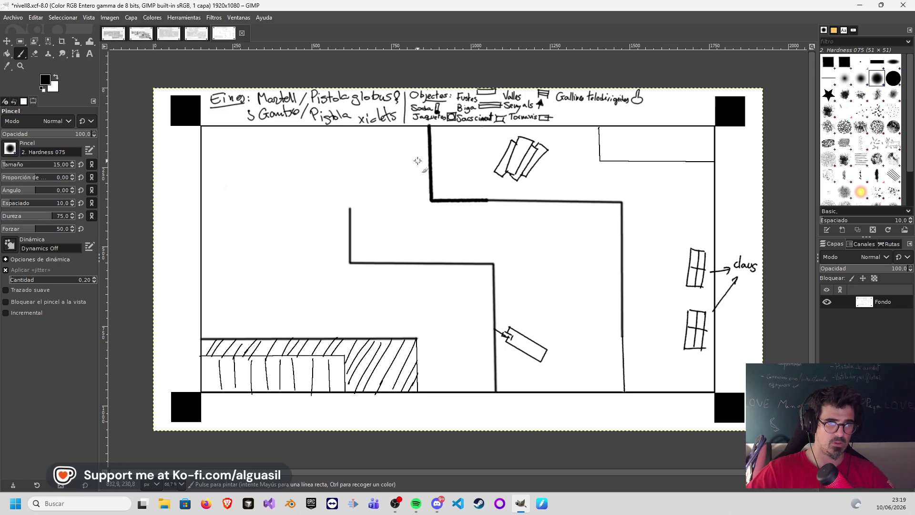
pyautogui.tripleClick(73, 165)
pyautogui.write('50')
pyautogui.press('Return')
pyautogui.moveTo(72, 166); pyautogui.dragTo(4, 169)
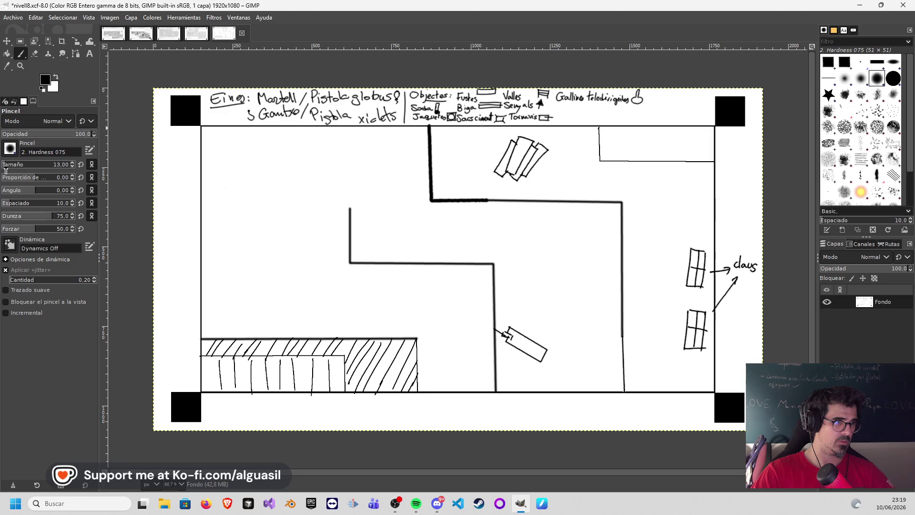
pyautogui.click(72, 166)
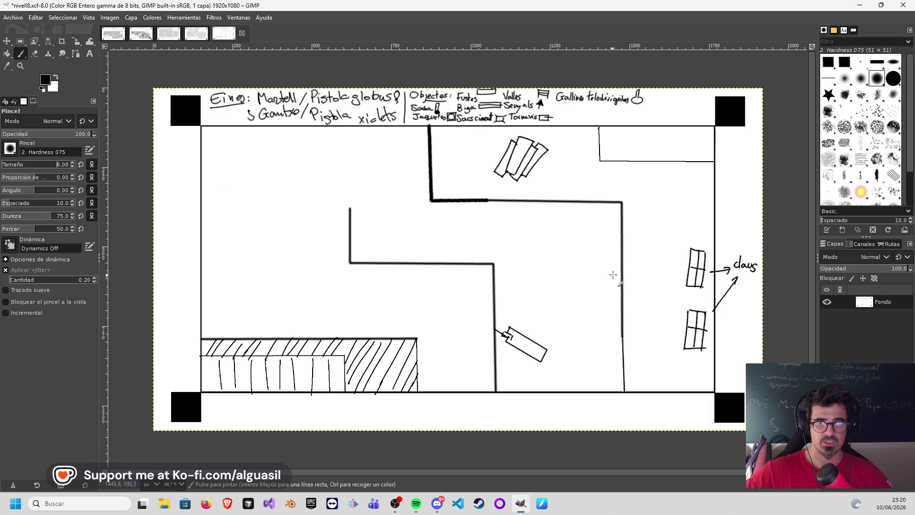
# - Draw a tilted block off the right wall, undoing stray strokes
pyautogui.moveTo(622, 271); pyautogui.dragTo(614, 276)
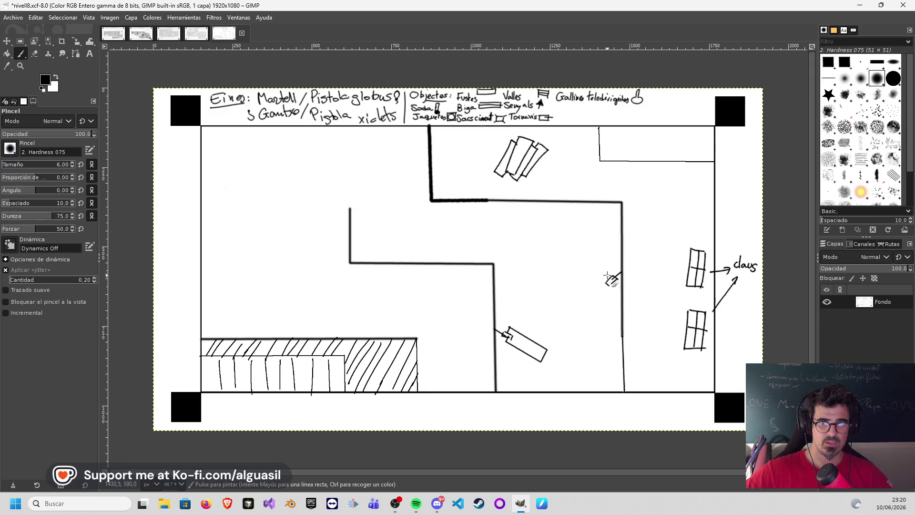
pyautogui.moveTo(619, 284); pyautogui.dragTo(591, 308)
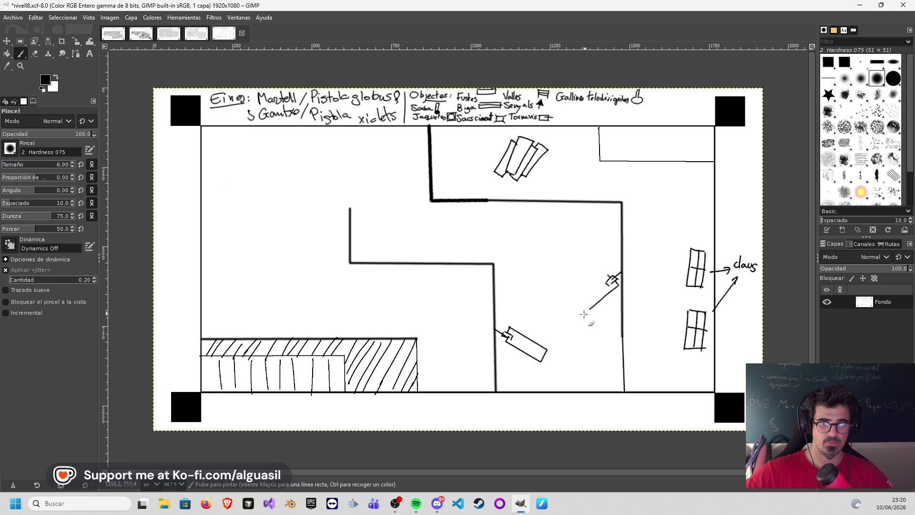
pyautogui.hotkey('ctrl', 'z')
pyautogui.hotkey('ctrl', 'z')
pyautogui.moveTo(580, 297)
pyautogui.mouseDown()
pyautogui.moveTo(591, 309)
pyautogui.moveTo(581, 298)
pyautogui.mouseUp()
pyautogui.hotkey('ctrl', 'z')
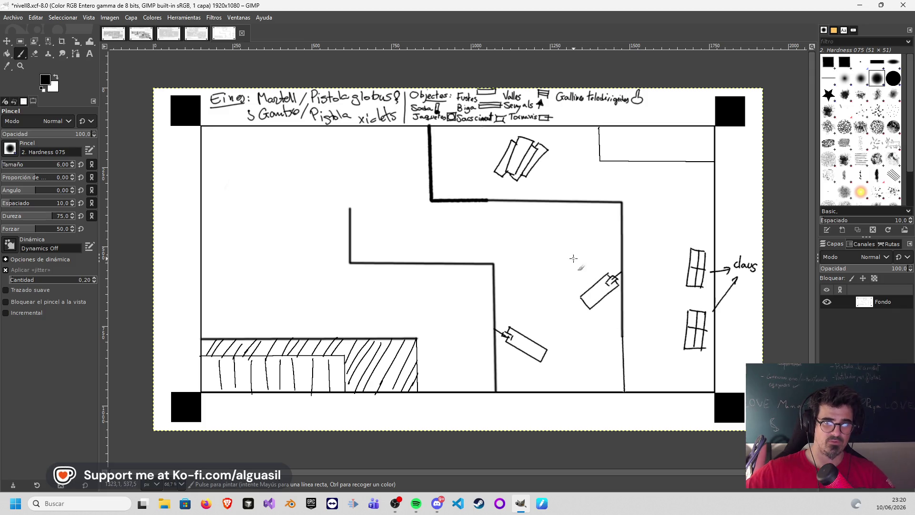
# - Add tilted blocks hanging under the upper ledge and rising from the middle ledge
pyautogui.moveTo(515, 201); pyautogui.dragTo(528, 213)
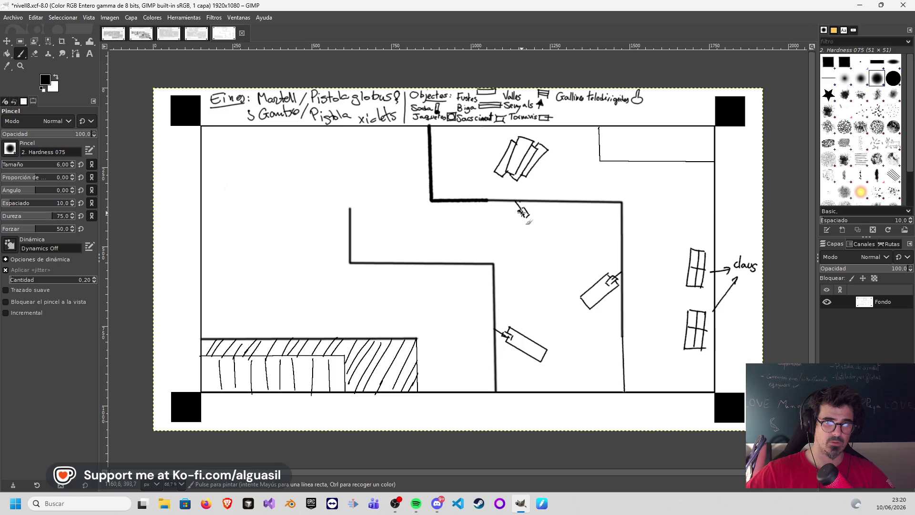
pyautogui.moveTo(535, 235); pyautogui.dragTo(539, 240)
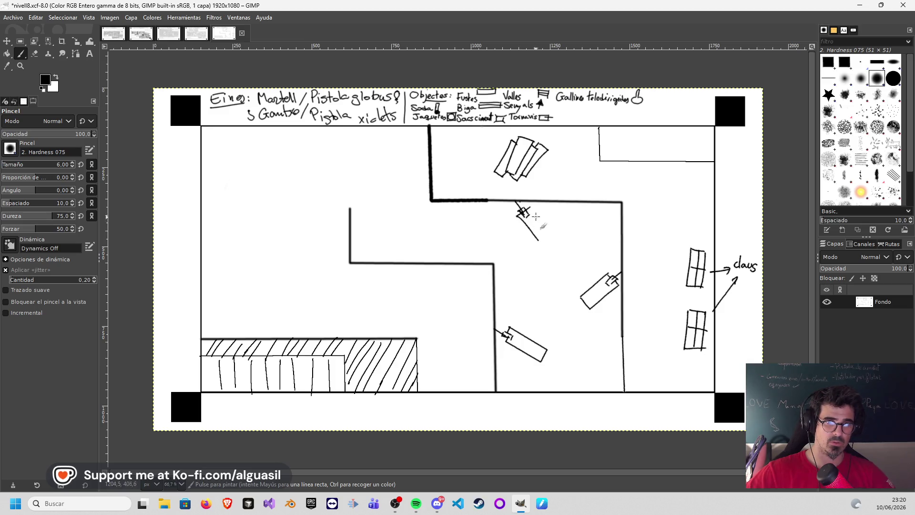
pyautogui.moveTo(528, 207); pyautogui.dragTo(549, 232)
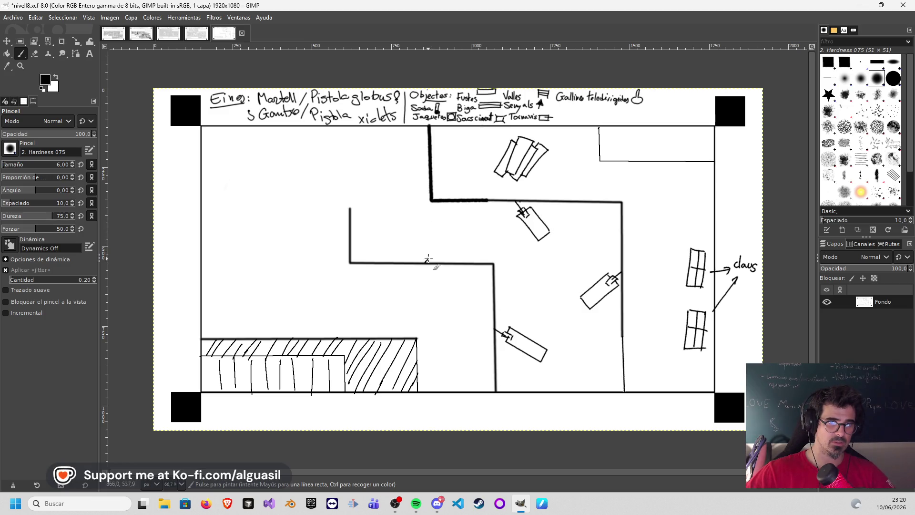
pyautogui.moveTo(426, 261); pyautogui.dragTo(427, 252)
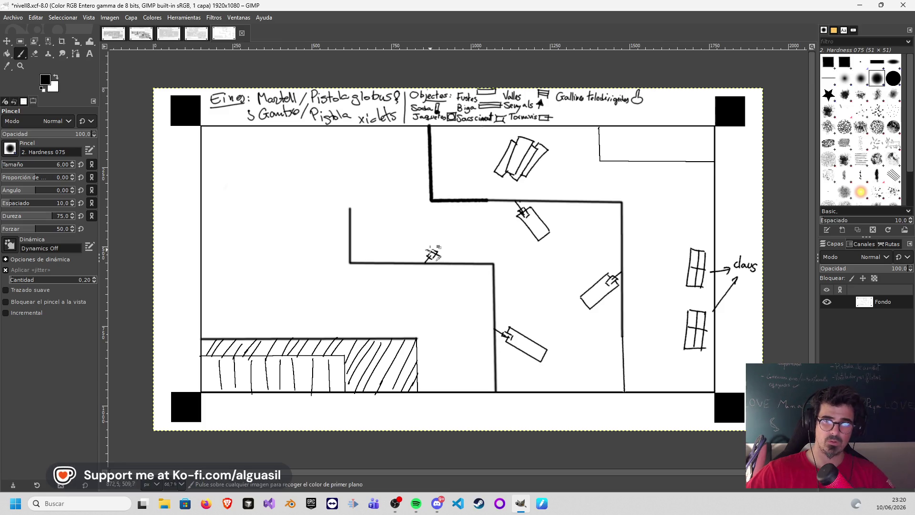
pyautogui.moveTo(426, 255); pyautogui.dragTo(453, 228)
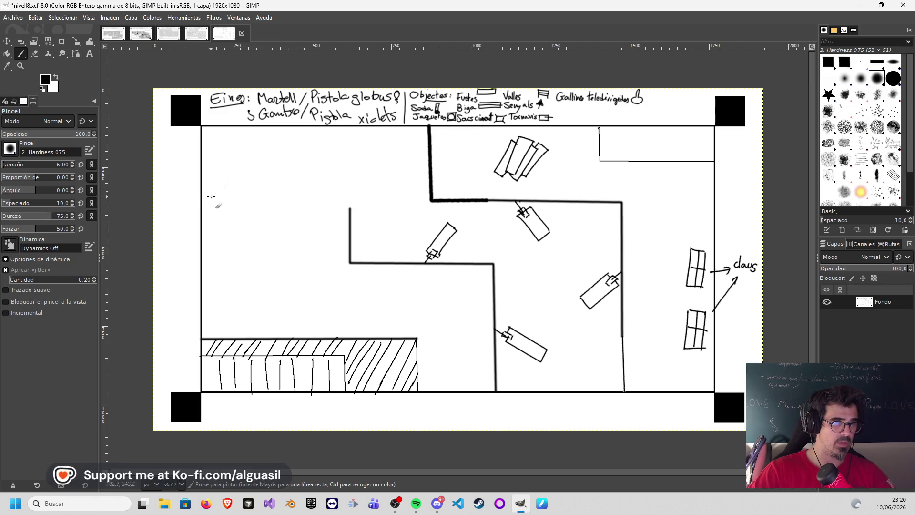
# - Wall off the top-left room and draw a small block and slanted tube inside it
pyautogui.keyDown('shift'); pyautogui.click(314, 195); pyautogui.keyUp('shift')
pyautogui.keyDown('shift'); pyautogui.click(315, 127); pyautogui.keyUp('shift')
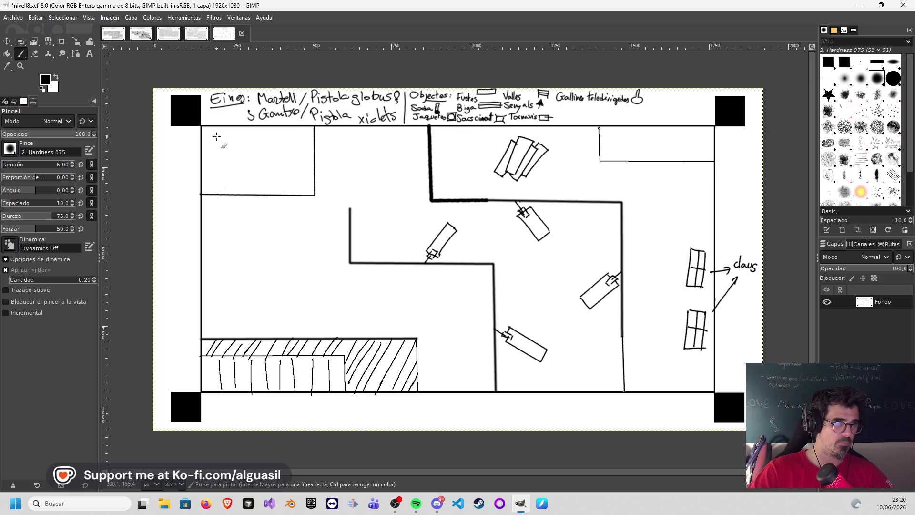
pyautogui.moveTo(222, 144)
pyautogui.mouseDown()
pyautogui.moveTo(233, 146)
pyautogui.moveTo(235, 134)
pyautogui.moveTo(232, 145)
pyautogui.mouseUp()
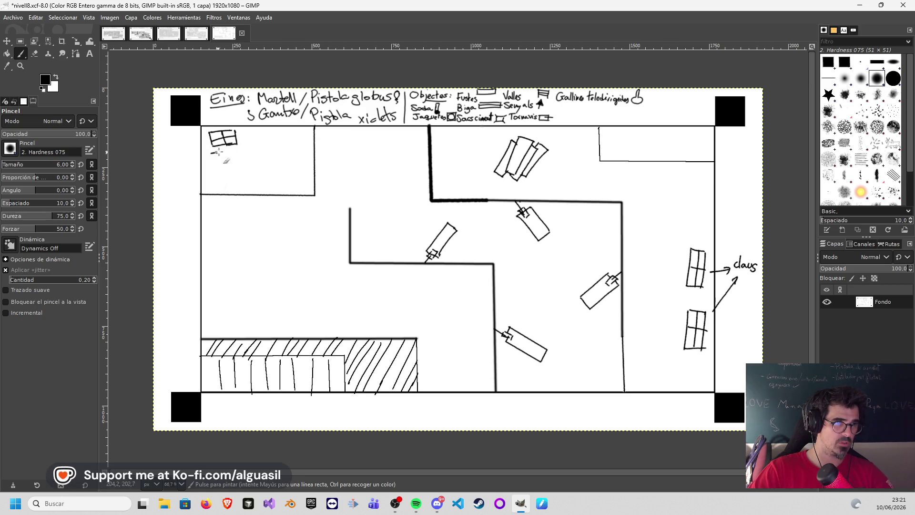
pyautogui.moveTo(231, 159); pyautogui.dragTo(239, 152)
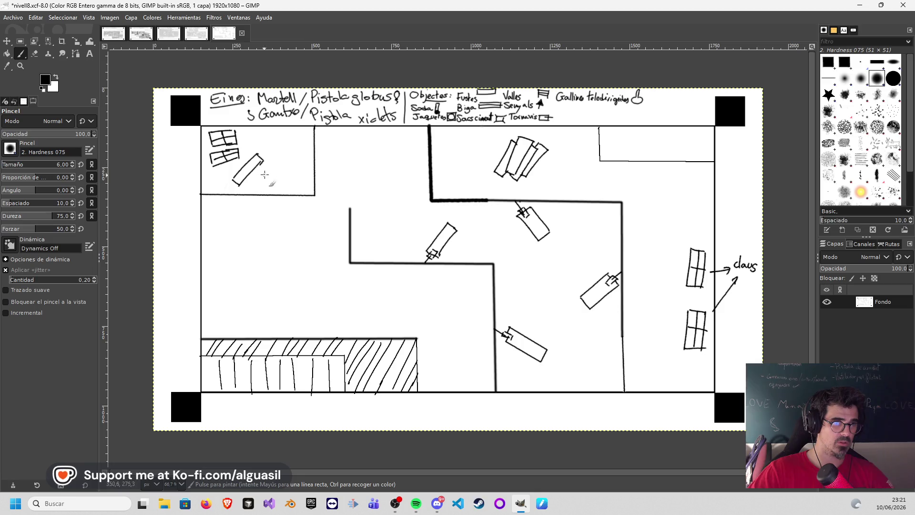
pyautogui.moveTo(274, 160); pyautogui.dragTo(249, 185)
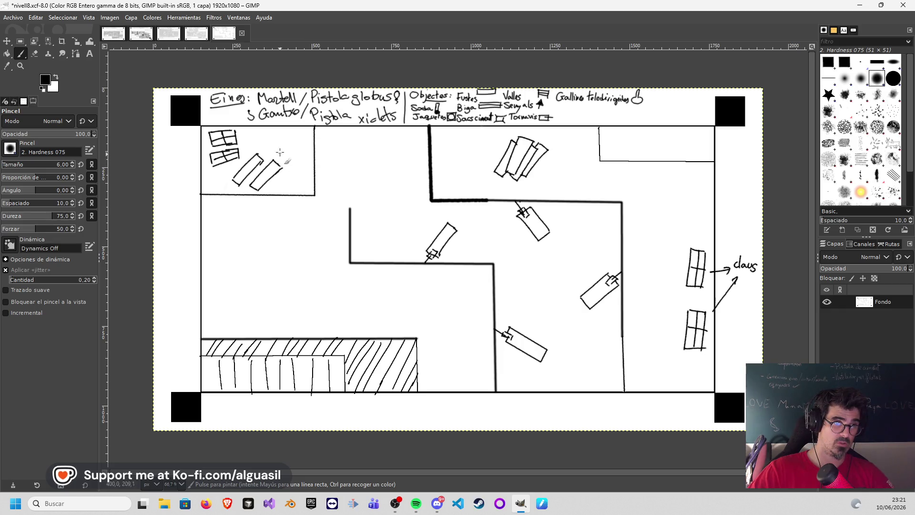
pyautogui.moveTo(260, 158)
pyautogui.mouseDown()
pyautogui.moveTo(278, 146)
pyautogui.moveTo(283, 156)
pyautogui.mouseUp()
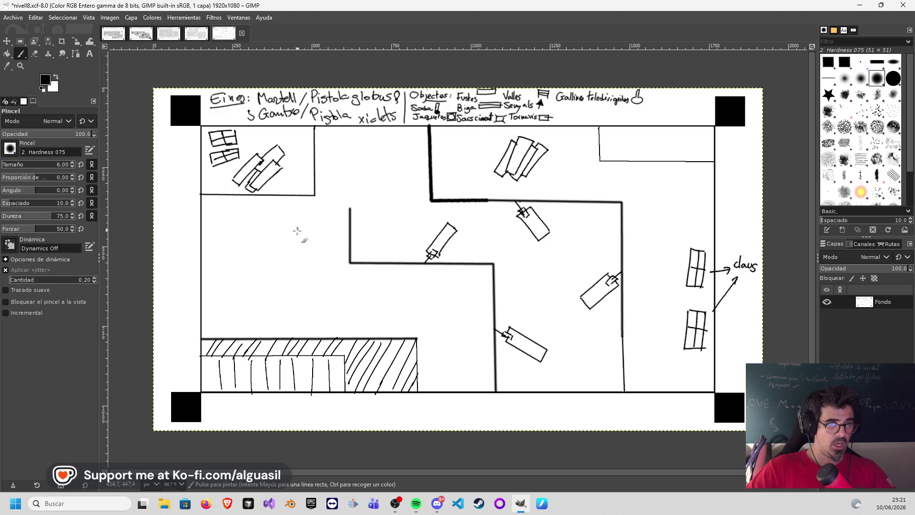
# - Add slanted tubes left of the inner wall, above the hatched ledge and mid-room
pyautogui.keyDown('shift'); pyautogui.click(336, 254); pyautogui.keyUp('shift')
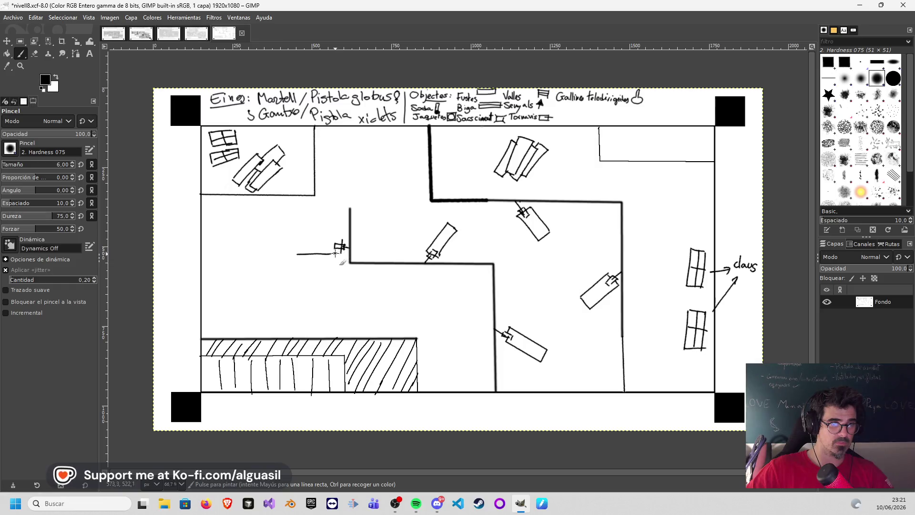
pyautogui.hotkey('ctrl', 'z')
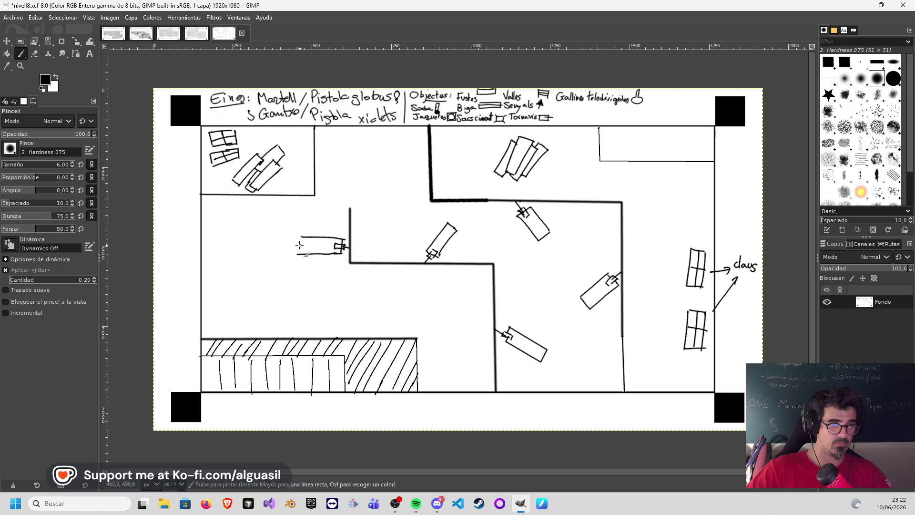
pyautogui.moveTo(301, 237); pyautogui.dragTo(298, 254)
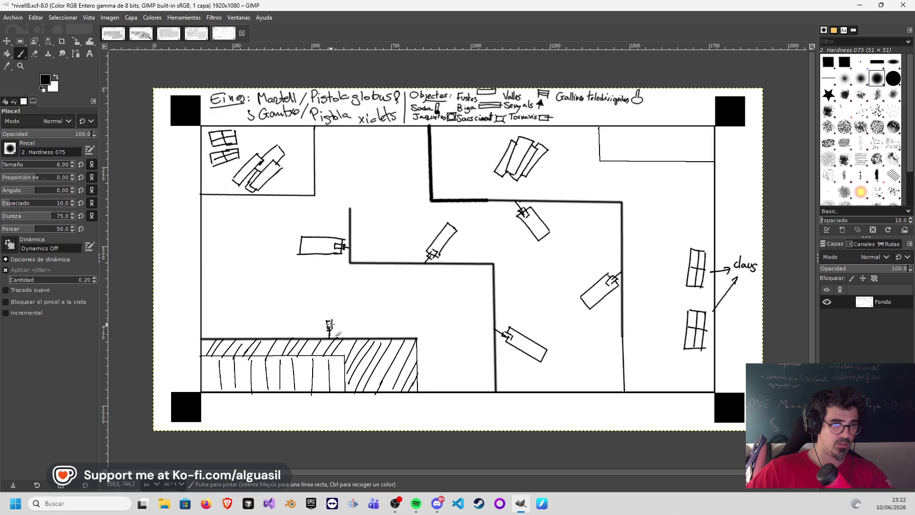
pyautogui.moveTo(326, 326)
pyautogui.mouseDown()
pyautogui.moveTo(336, 327)
pyautogui.moveTo(320, 289)
pyautogui.mouseUp()
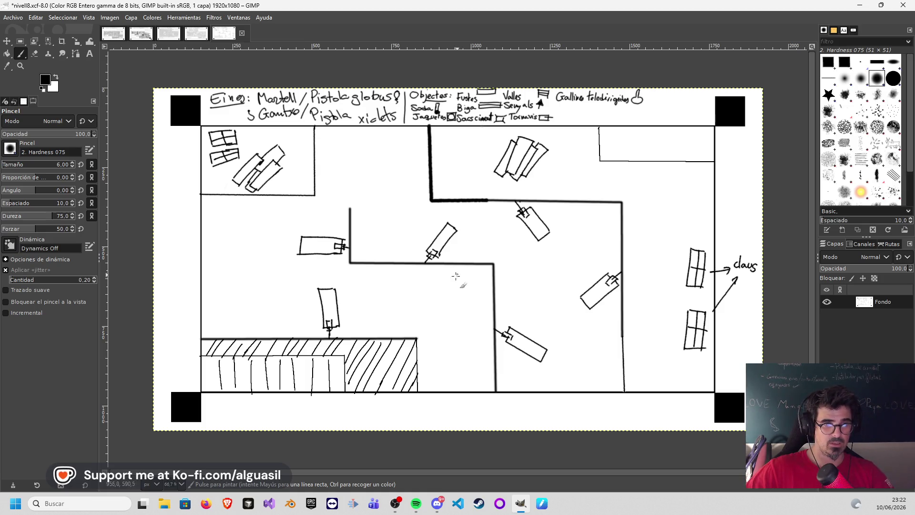
pyautogui.moveTo(456, 270); pyautogui.dragTo(455, 271)
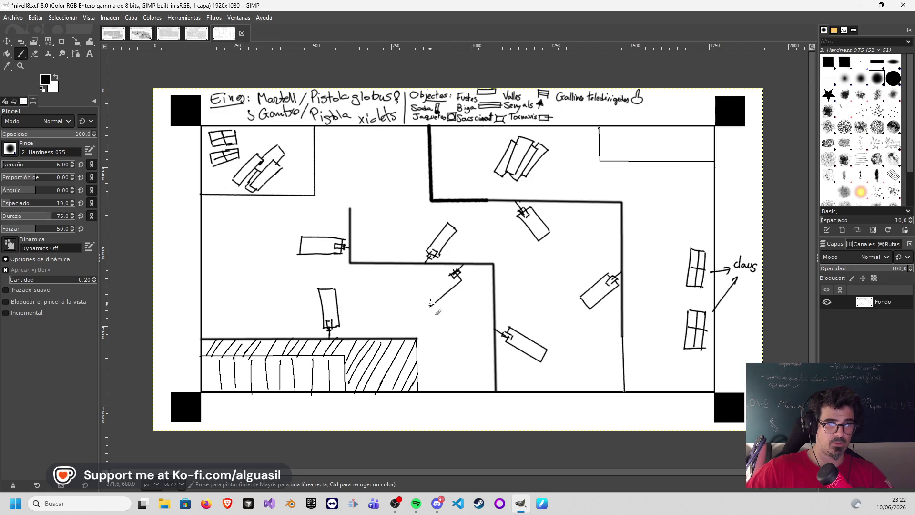
pyautogui.moveTo(426, 288); pyautogui.dragTo(428, 303)
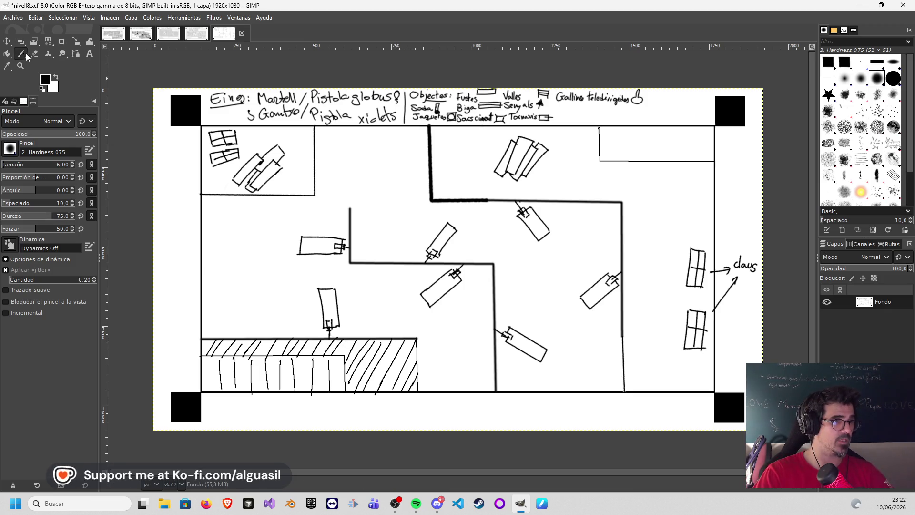
# - Switch to the Airbrush with light grey (bcb9b9) as the foreground colour
pyautogui.press('a')
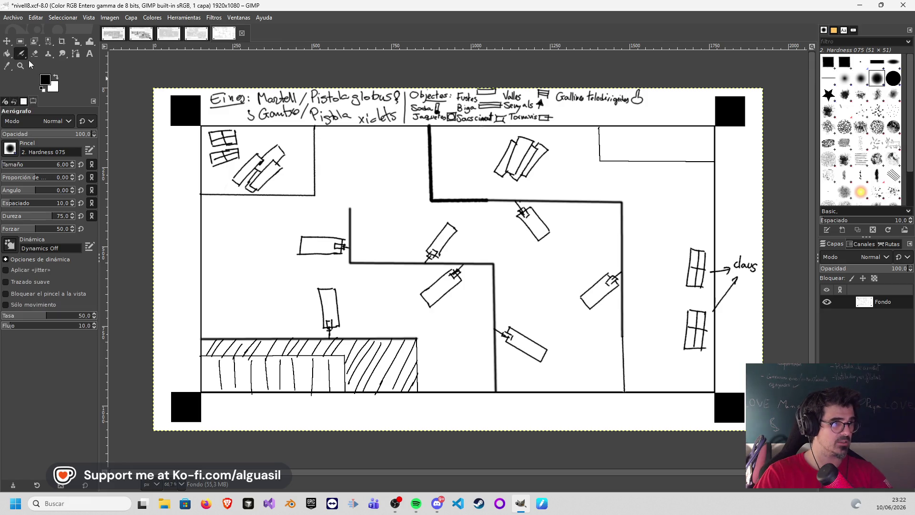
pyautogui.click(47, 78)
pyautogui.moveTo(66, 96); pyautogui.dragTo(24, 61)
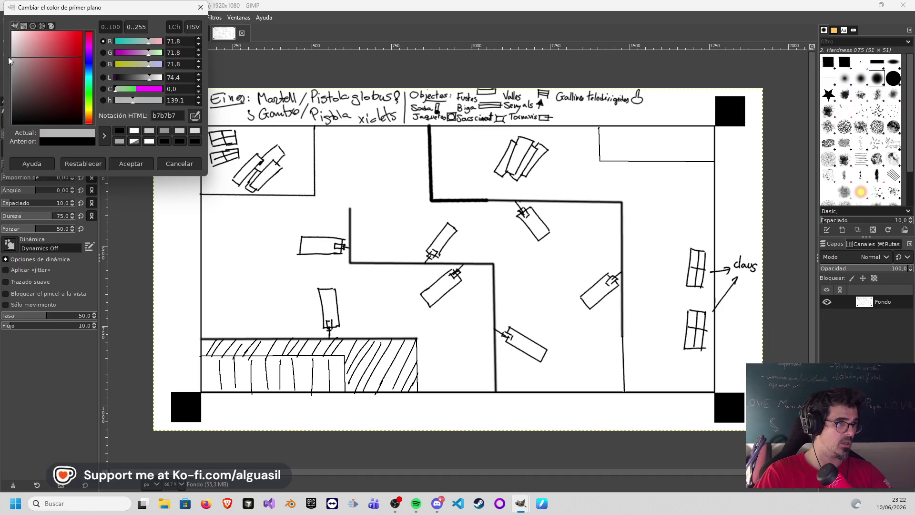
pyautogui.click(131, 162)
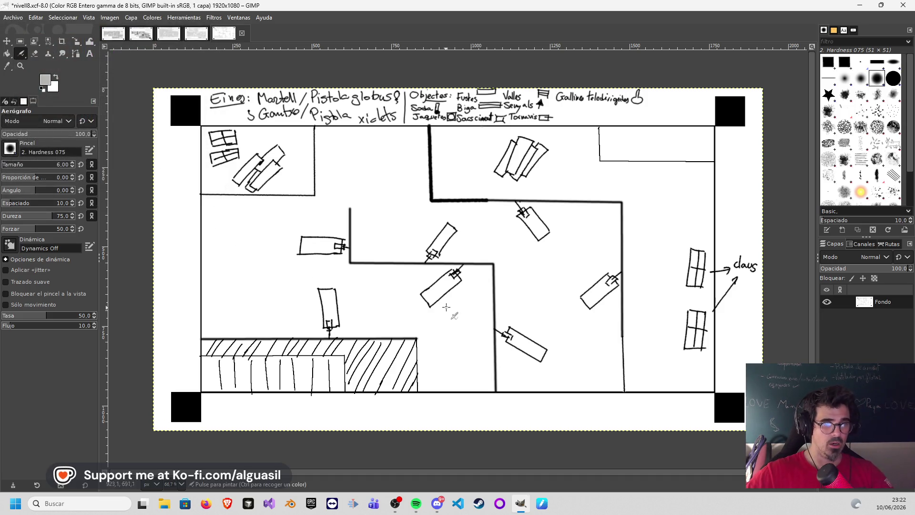
# - Shade the open floor areas with soft grey strokes, keeping black outlines visible
pyautogui.scroll(-4, 16, 166)
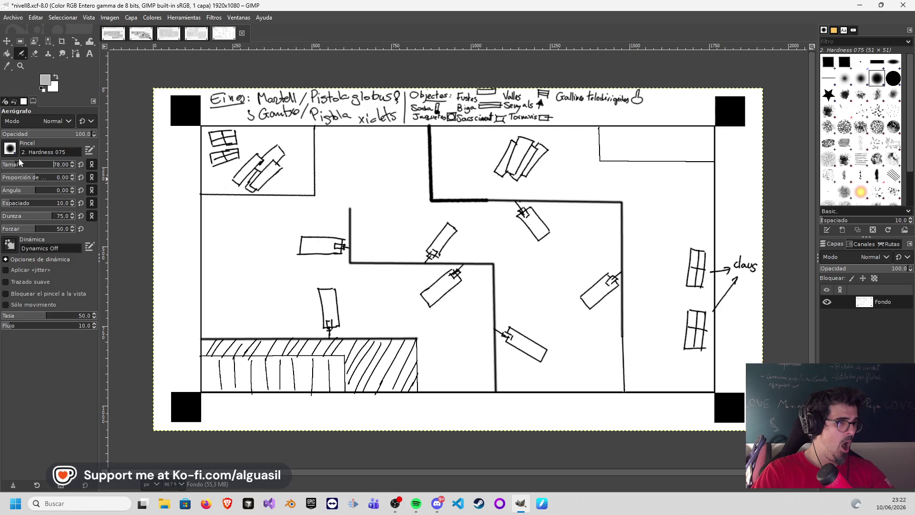
pyautogui.moveTo(472, 283)
pyautogui.mouseDown()
pyautogui.moveTo(474, 274)
pyautogui.moveTo(479, 311)
pyautogui.moveTo(439, 321)
pyautogui.moveTo(433, 348)
pyautogui.moveTo(479, 381)
pyautogui.mouseUp()
pyautogui.moveTo(379, 291)
pyautogui.mouseDown()
pyautogui.moveTo(424, 309)
pyautogui.moveTo(359, 325)
pyautogui.moveTo(353, 277)
pyautogui.moveTo(400, 291)
pyautogui.moveTo(426, 274)
pyautogui.moveTo(328, 265)
pyautogui.moveTo(269, 286)
pyautogui.moveTo(210, 205)
pyautogui.moveTo(220, 318)
pyautogui.moveTo(211, 331)
pyautogui.moveTo(302, 322)
pyautogui.moveTo(305, 288)
pyautogui.moveTo(287, 276)
pyautogui.moveTo(258, 305)
pyautogui.moveTo(236, 267)
pyautogui.moveTo(302, 248)
pyautogui.moveTo(304, 214)
pyautogui.moveTo(310, 221)
pyautogui.moveTo(336, 210)
pyautogui.moveTo(289, 226)
pyautogui.mouseUp()
pyautogui.moveTo(343, 167)
pyautogui.mouseDown()
pyautogui.moveTo(328, 135)
pyautogui.moveTo(328, 191)
pyautogui.moveTo(320, 134)
pyautogui.moveTo(395, 129)
pyautogui.mouseUp()
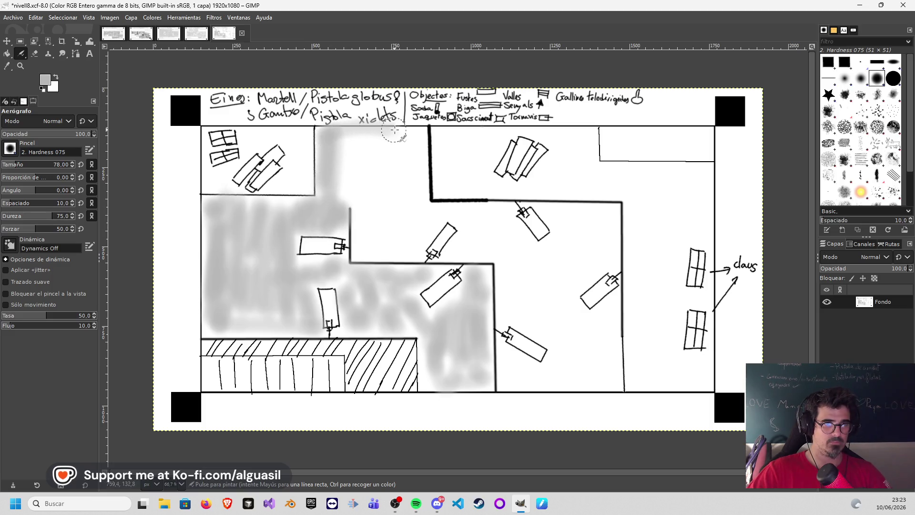
pyautogui.hotkey('ctrl', 'z')
pyautogui.moveTo(328, 135)
pyautogui.mouseDown()
pyautogui.moveTo(415, 137)
pyautogui.moveTo(417, 188)
pyautogui.moveTo(395, 205)
pyautogui.moveTo(351, 177)
pyautogui.moveTo(327, 196)
pyautogui.moveTo(369, 238)
pyautogui.moveTo(413, 233)
pyautogui.moveTo(429, 217)
pyautogui.moveTo(424, 222)
pyautogui.moveTo(502, 214)
pyautogui.moveTo(524, 243)
pyautogui.moveTo(468, 242)
pyautogui.moveTo(458, 228)
pyautogui.moveTo(479, 250)
pyautogui.moveTo(511, 260)
pyautogui.moveTo(510, 296)
pyautogui.moveTo(563, 251)
pyautogui.moveTo(570, 215)
pyautogui.moveTo(543, 208)
pyautogui.moveTo(607, 210)
pyautogui.moveTo(607, 259)
pyautogui.moveTo(517, 298)
pyautogui.moveTo(509, 317)
pyautogui.moveTo(564, 342)
pyautogui.moveTo(541, 329)
pyautogui.moveTo(555, 316)
pyautogui.moveTo(605, 317)
pyautogui.moveTo(619, 324)
pyautogui.moveTo(613, 369)
pyautogui.moveTo(581, 348)
pyautogui.moveTo(552, 371)
pyautogui.moveTo(517, 374)
pyautogui.moveTo(500, 358)
pyautogui.moveTo(537, 368)
pyautogui.moveTo(529, 381)
pyautogui.moveTo(570, 349)
pyautogui.mouseUp()
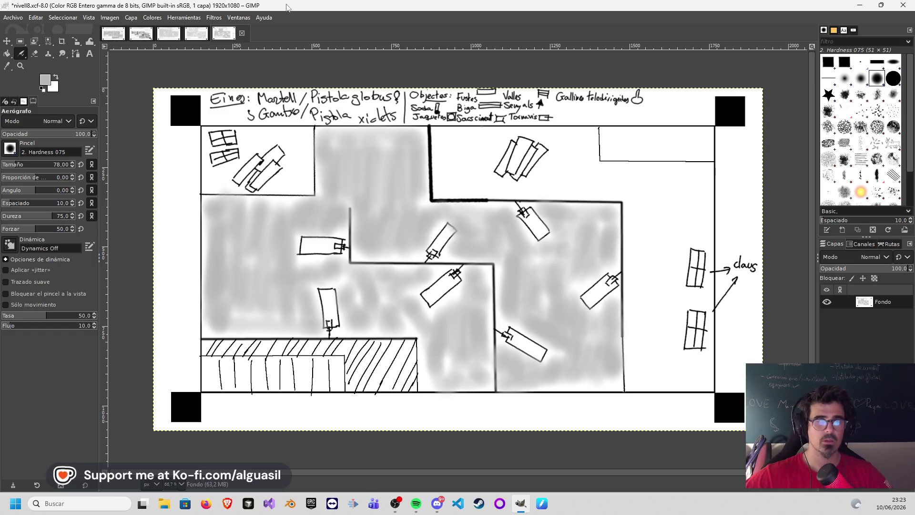
# - Save the nivell8 sketch and open the BaseNivells.xcf template
pyautogui.click(9, 19)
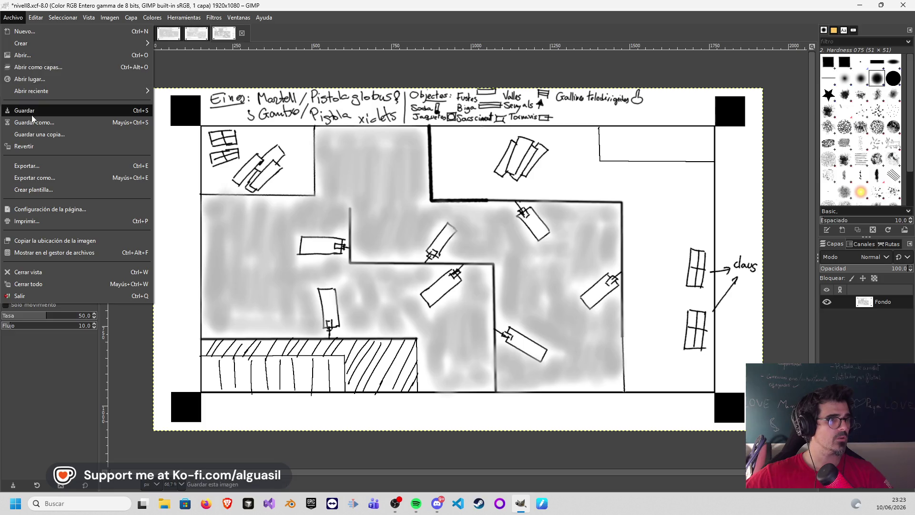
pyautogui.click(21, 111)
pyautogui.click(19, 18)
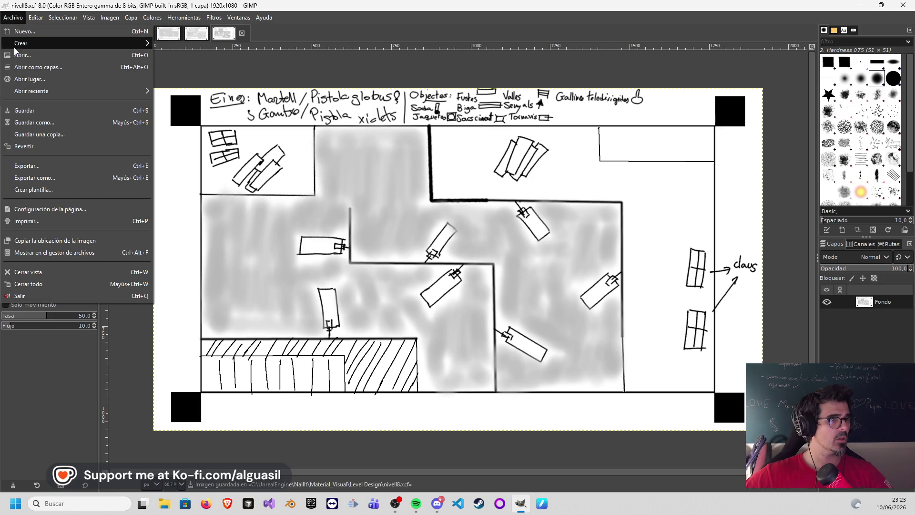
pyautogui.click(24, 61)
pyautogui.doubleClick(130, 61)
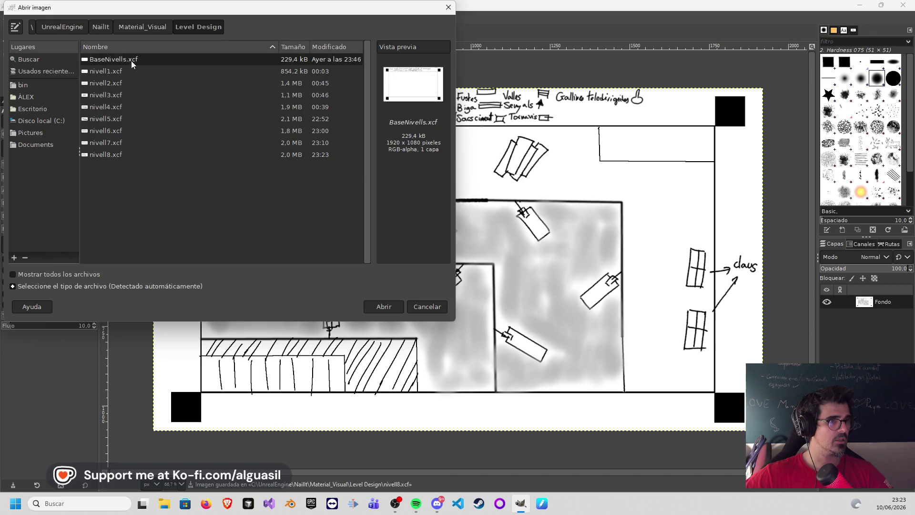
# - Save the template as the new file nivell9.xcf
pyautogui.click(22, 21)
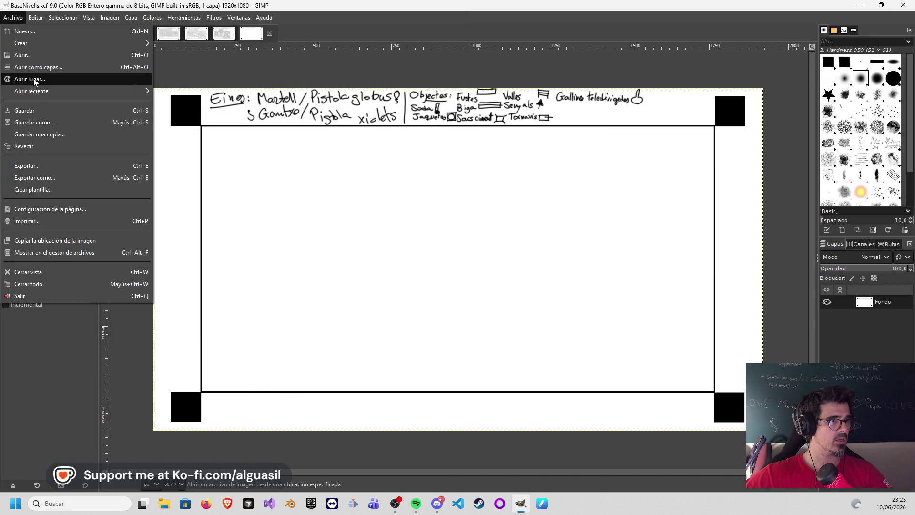
pyautogui.click(36, 124)
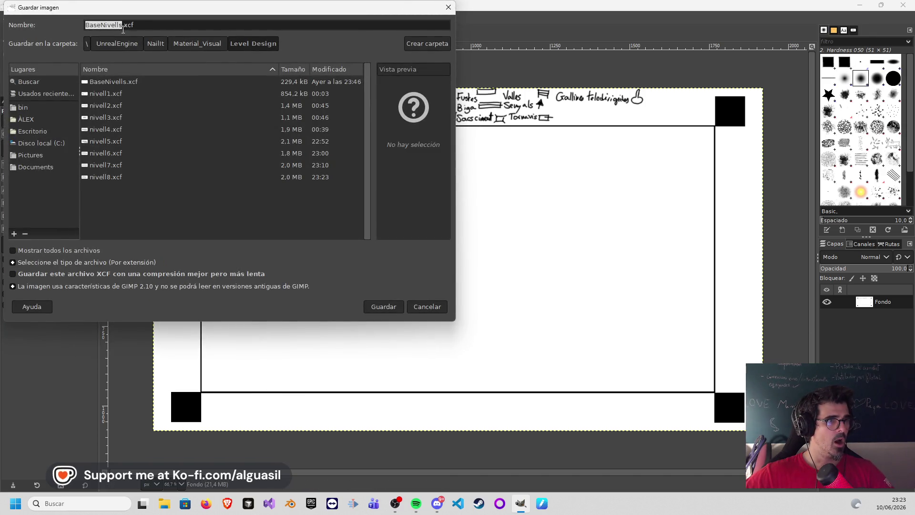
pyautogui.click(107, 177)
pyautogui.click(115, 24)
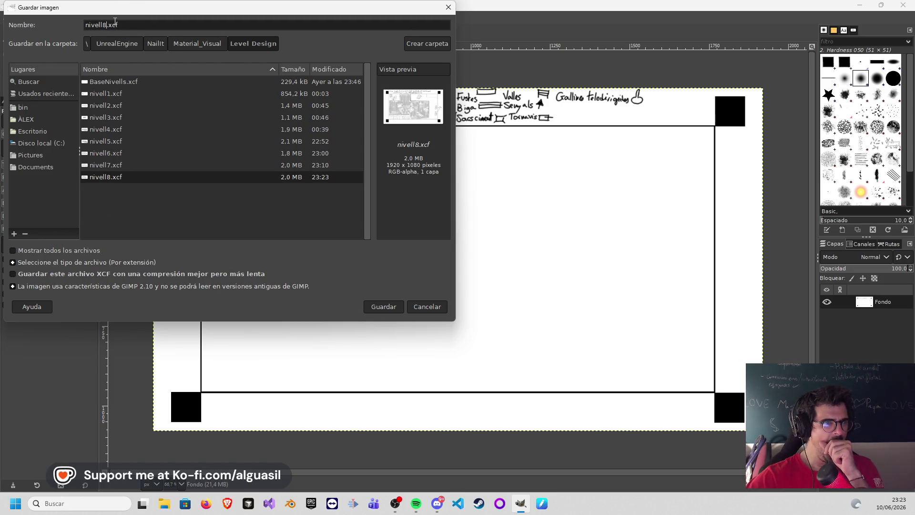
pyautogui.write('9')
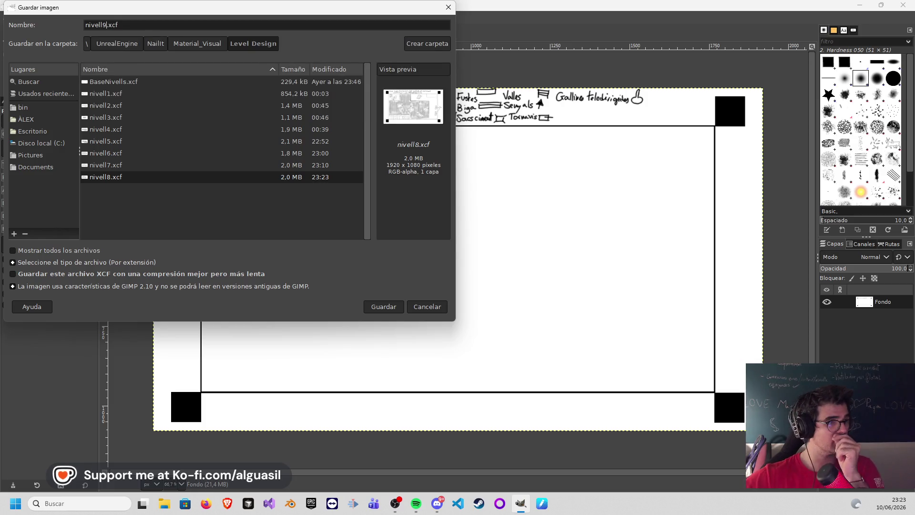
pyautogui.click(385, 304)
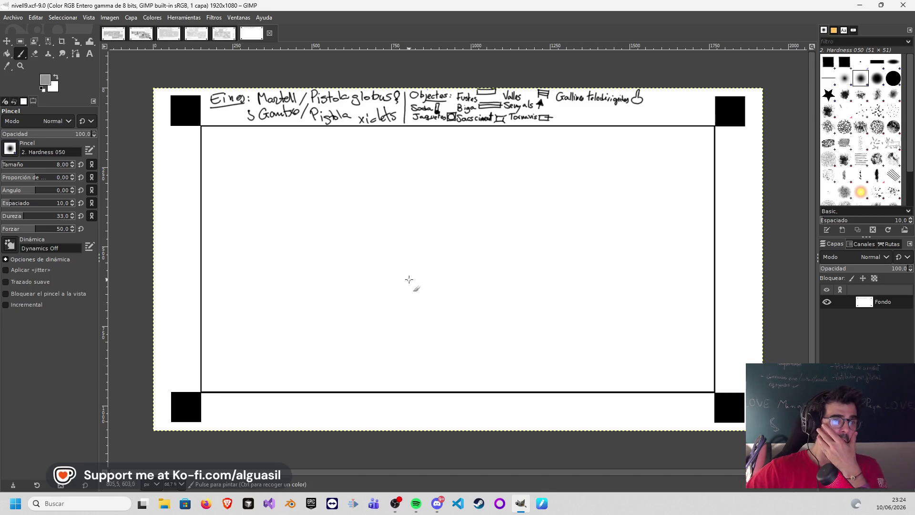
pyautogui.click(223, 33)
pyautogui.click(263, 33)
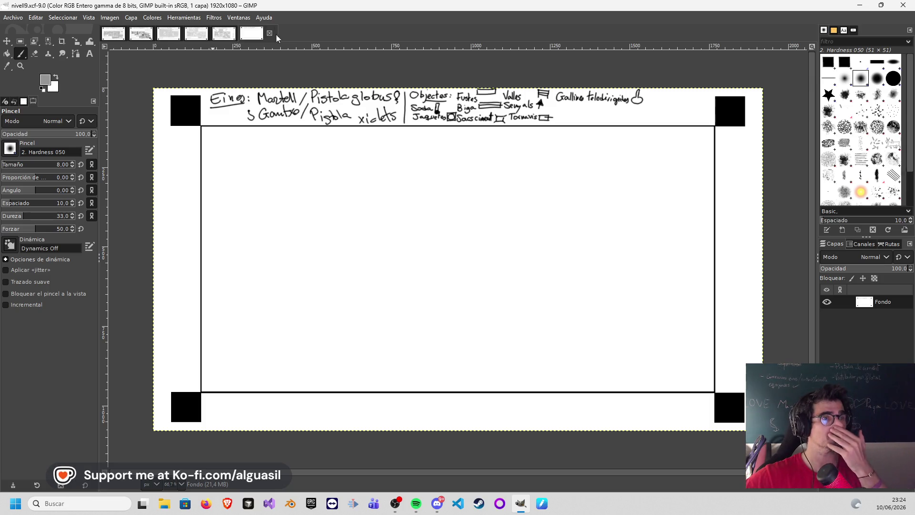
pyautogui.click(228, 37)
pyautogui.click(259, 36)
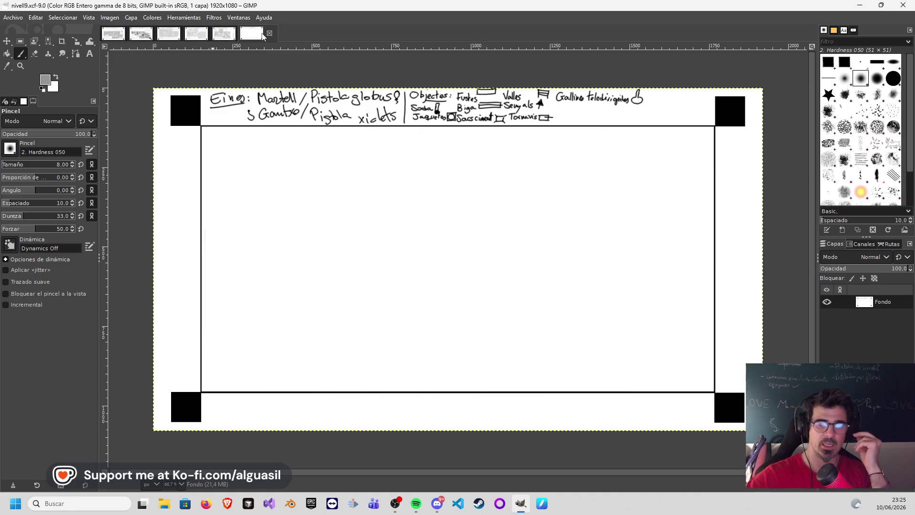
pyautogui.press('a')
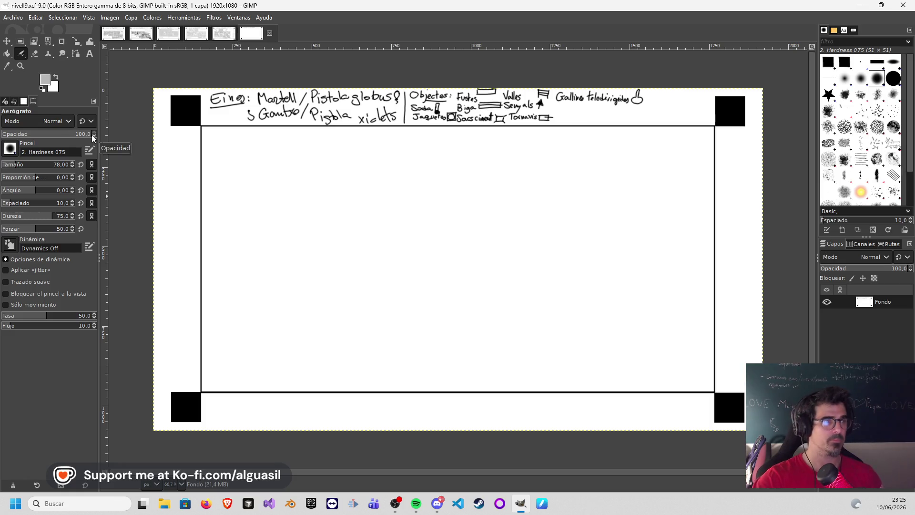
# - Set the Paintbrush to the 2. Hardness 075 brush at size 6
pyautogui.press('p')
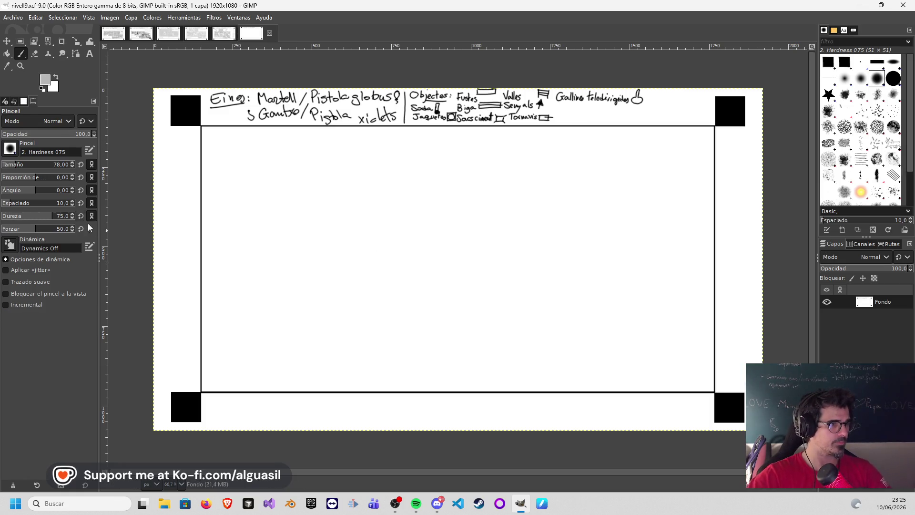
pyautogui.click(6, 165)
pyautogui.moveTo(6, 165); pyautogui.dragTo(4, 167)
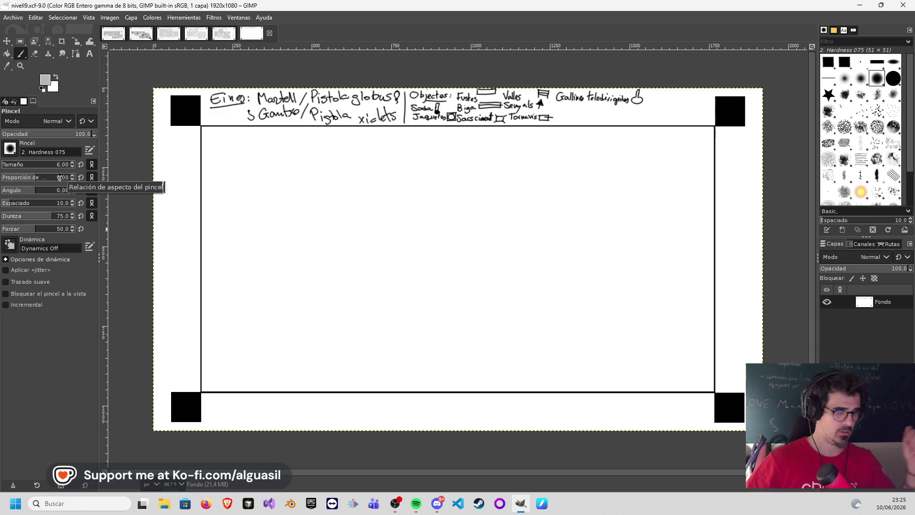
pyautogui.press(',')
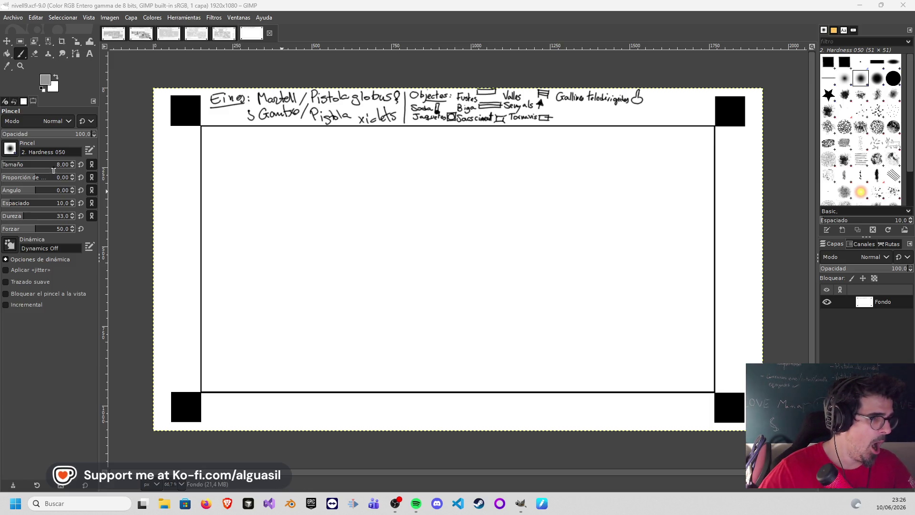
pyautogui.scroll(6, 74, 162)
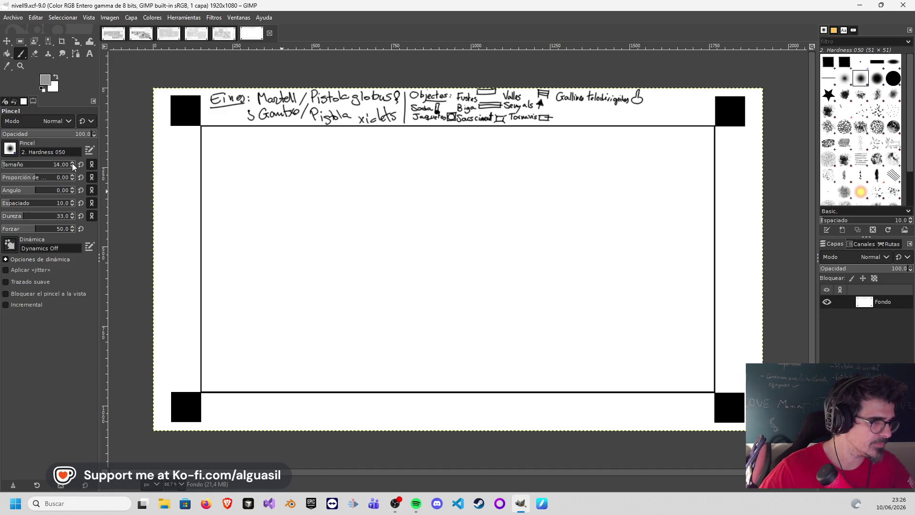
pyautogui.press('.')
pyautogui.press('[')
pyautogui.press('[')
pyautogui.press('[')
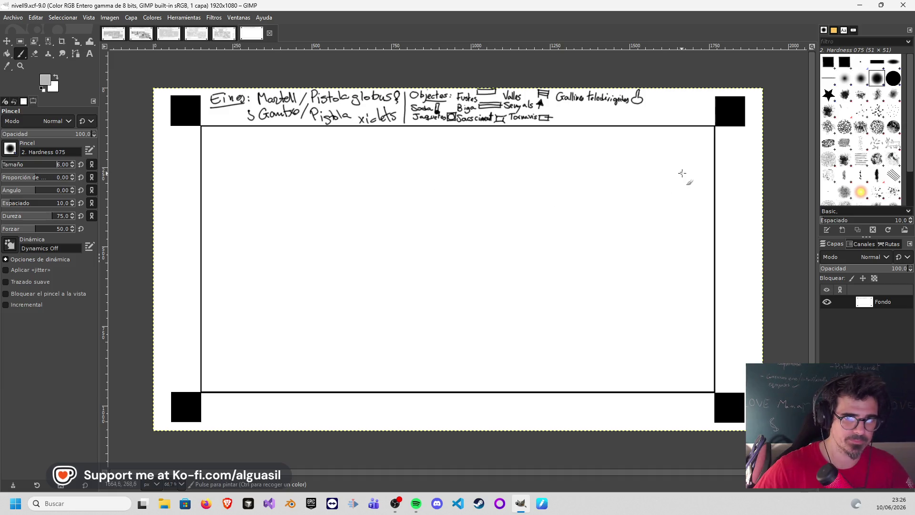
# - Sketch a first line near the top and change the paint colour to black (000000)
pyautogui.keyDown('shift'); pyautogui.click(716, 183); pyautogui.keyUp('shift')
pyautogui.click(713, 182)
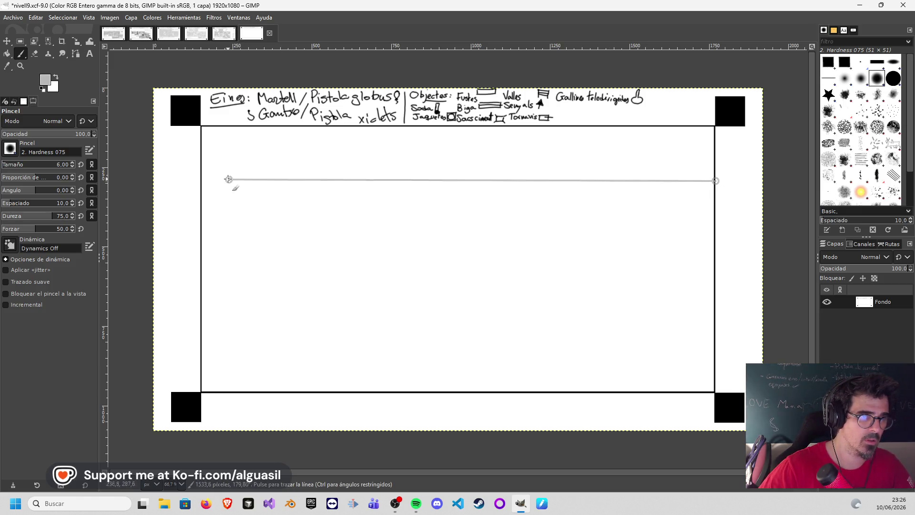
pyautogui.keyDown('shift'); pyautogui.click(200, 181); pyautogui.keyUp('shift')
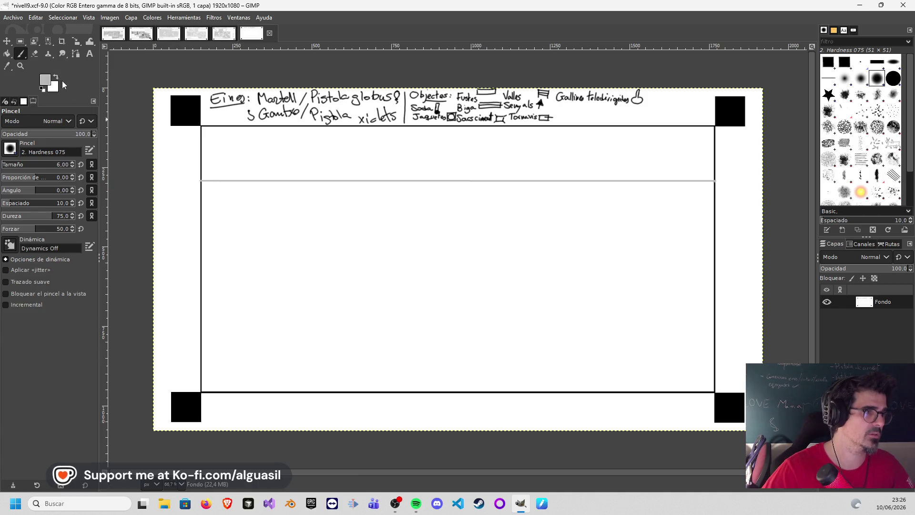
pyautogui.click(47, 81)
pyautogui.click(134, 131)
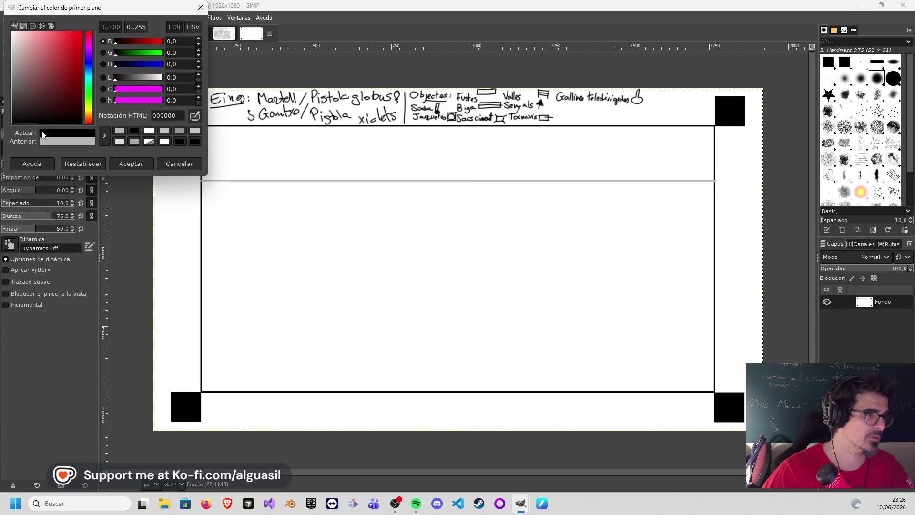
pyautogui.click(130, 163)
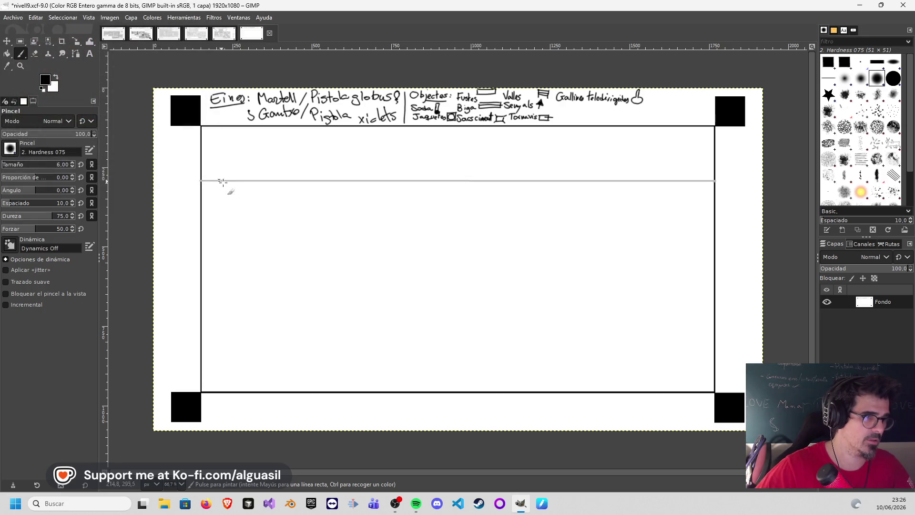
# - Draw a straight black line from left to right border, retracing it to darken
pyautogui.click(200, 181)
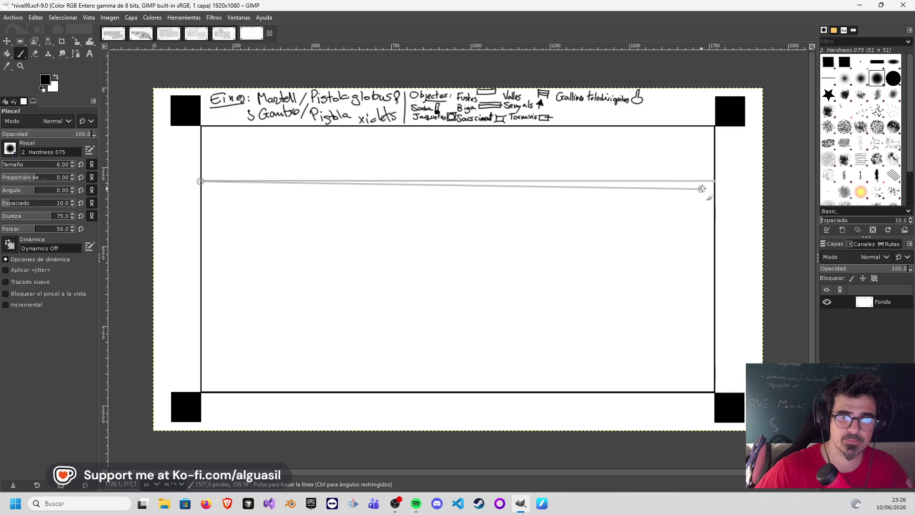
pyautogui.keyDown('shift'); pyautogui.click(715, 181); pyautogui.keyUp('shift')
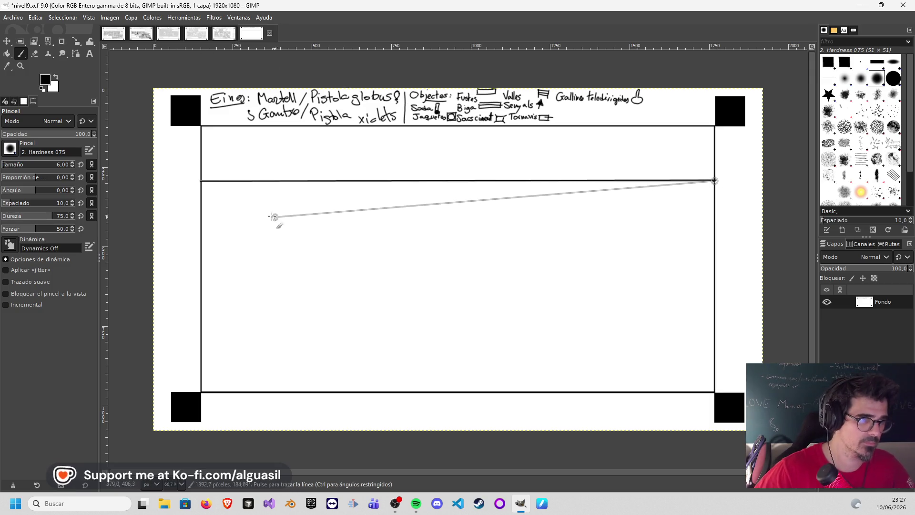
pyautogui.keyDown('shift'); pyautogui.click(203, 182); pyautogui.keyUp('shift')
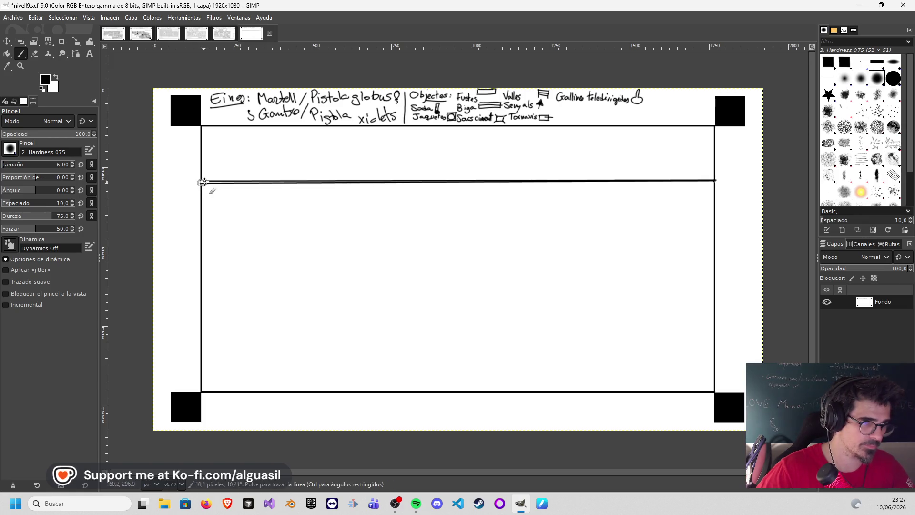
pyautogui.keyDown('shift'); pyautogui.click(714, 181); pyautogui.keyUp('shift')
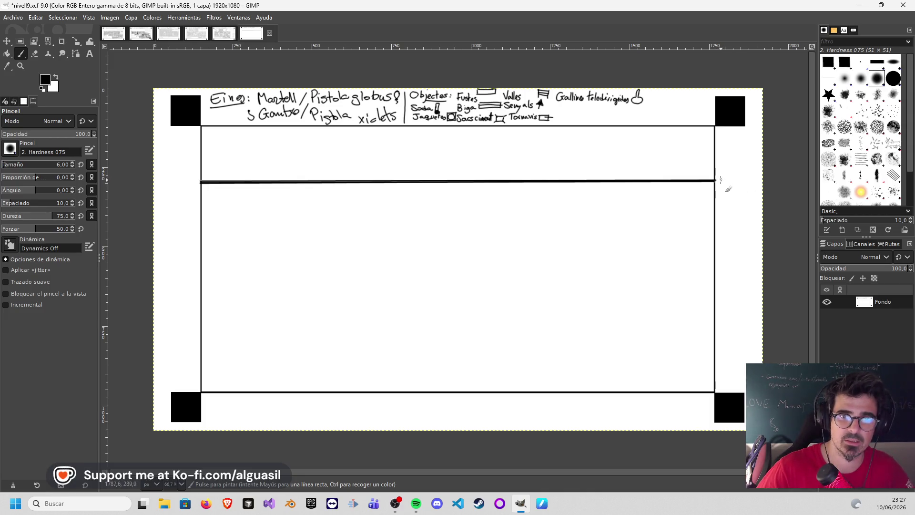
pyautogui.moveTo(718, 180)
pyautogui.mouseDown()
pyautogui.moveTo(737, 180)
pyautogui.moveTo(727, 186)
pyautogui.mouseUp()
# - Write 'doble alçada' beside the arrow at the line's right end, redoing misdrawn letters
pyautogui.hotkey('ctrl', 'z')
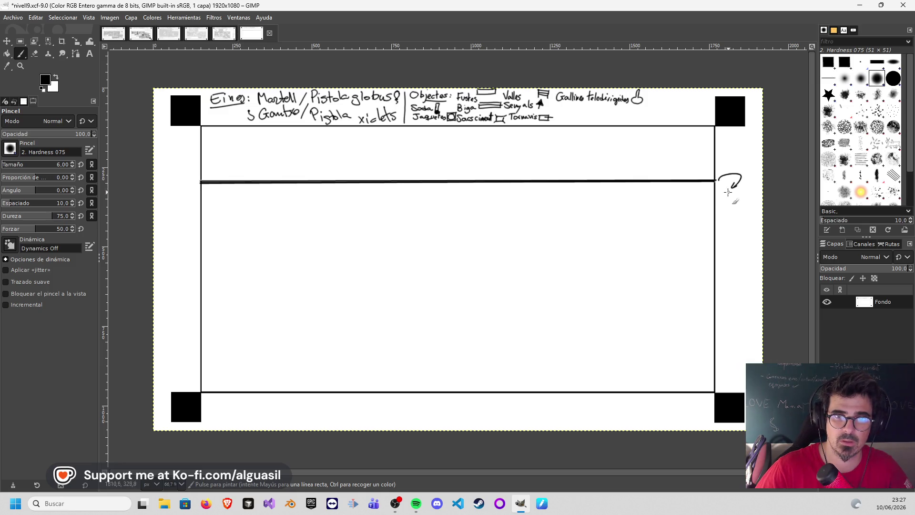
pyautogui.moveTo(731, 195)
pyautogui.mouseDown()
pyautogui.moveTo(743, 196)
pyautogui.moveTo(721, 210)
pyautogui.mouseUp()
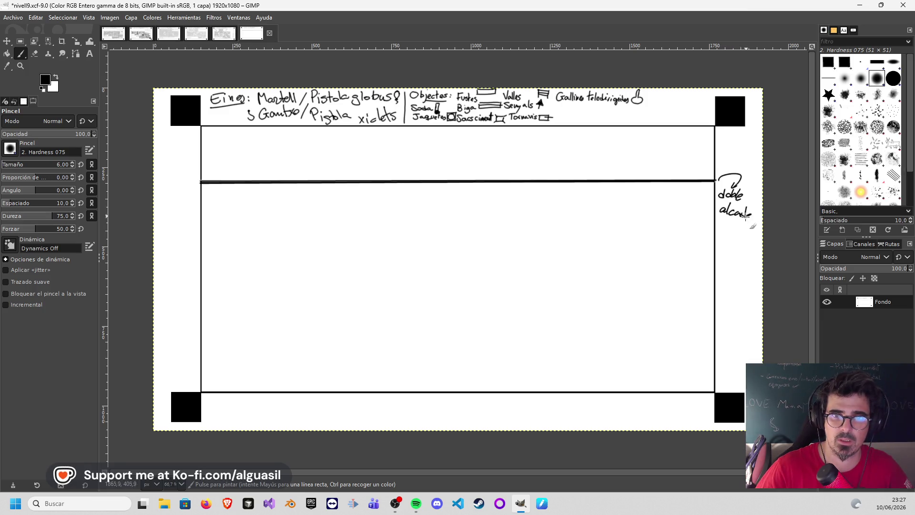
pyautogui.hotkey('ctrl', 'z')
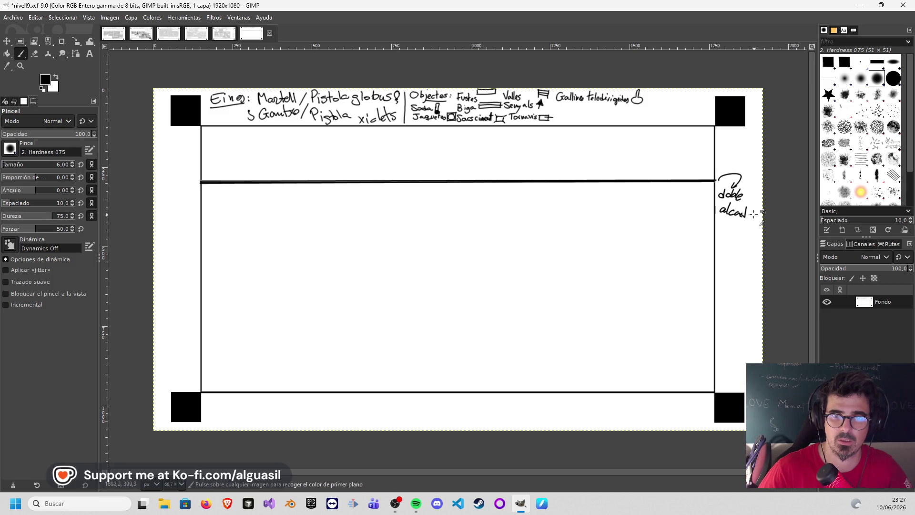
pyautogui.hotkey('ctrl', 'z')
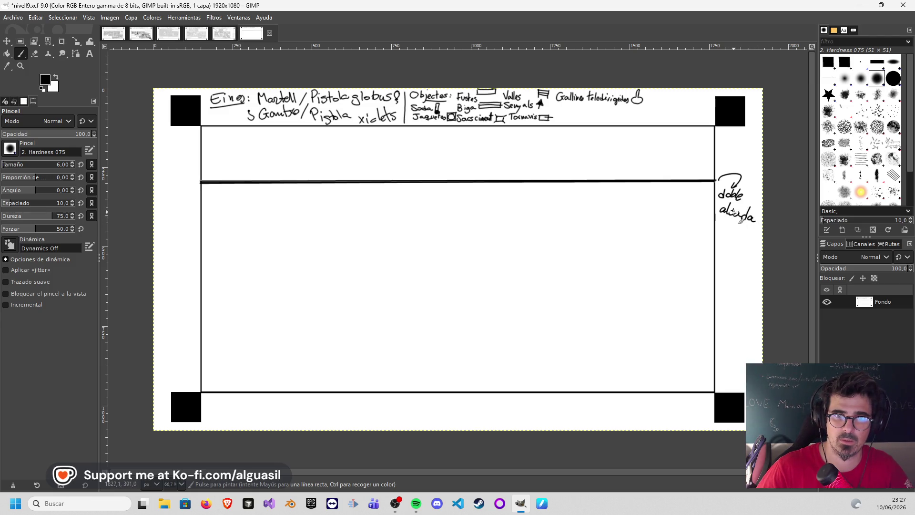
pyautogui.moveTo(731, 212); pyautogui.dragTo(728, 219)
pyautogui.write('15')
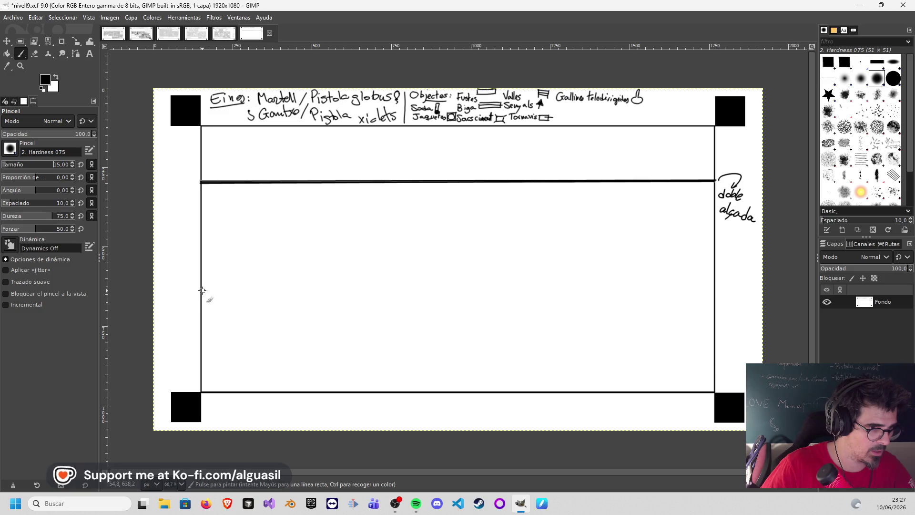
# - Draw a straight middle line across the frame, then undo it for being too thick
pyautogui.click(201, 290)
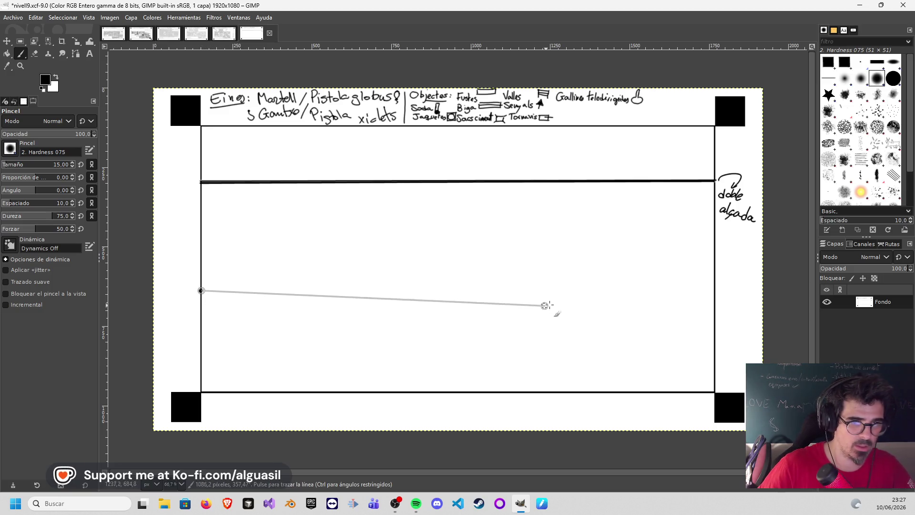
pyautogui.keyDown('shift'); pyautogui.click(714, 293); pyautogui.keyUp('shift')
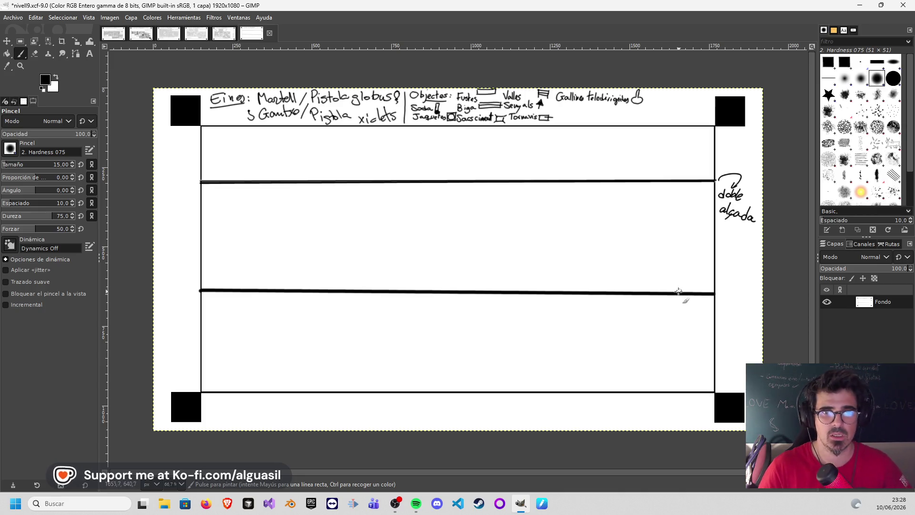
pyautogui.hotkey('ctrl', 'z')
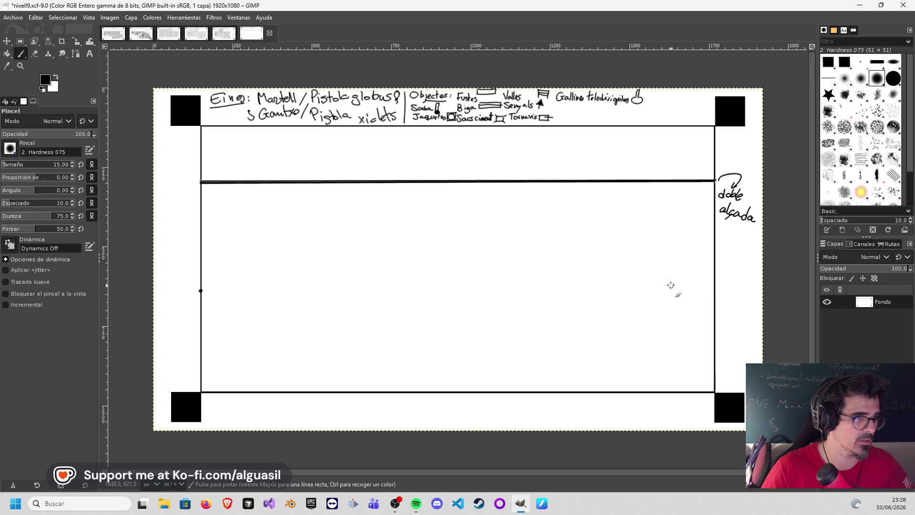
# - Try smaller brush sizes with test strokes on the canvas, undoing each one
pyautogui.moveTo(248, 240); pyautogui.dragTo(327, 247)
pyautogui.hotkey('ctrl', 'z')
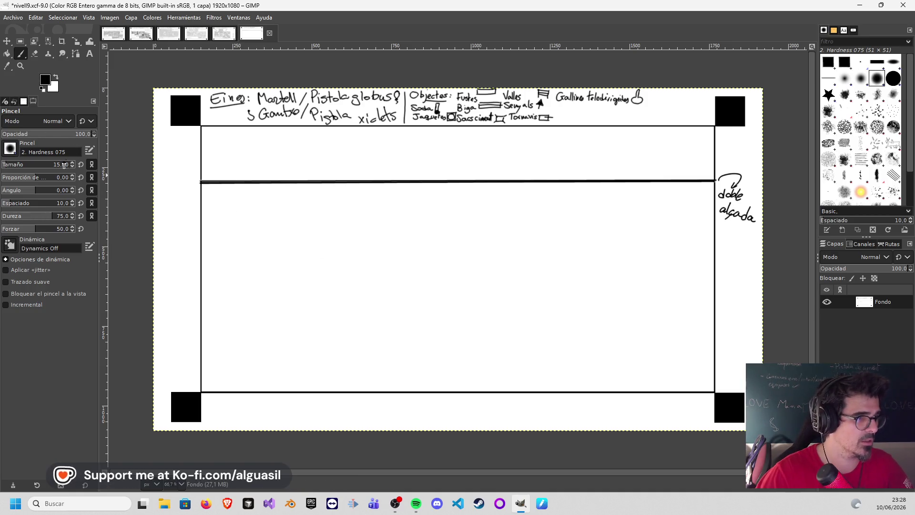
pyautogui.scroll(-4, 16, 174)
pyautogui.moveTo(220, 260)
pyautogui.mouseDown()
pyautogui.moveTo(257, 234)
pyautogui.moveTo(310, 229)
pyautogui.mouseUp()
pyautogui.hotkey('ctrl', 'z')
# - Keep the Hardness 075 brush at size 11 and test it with a zig-zag stroke
pyautogui.click(11, 150)
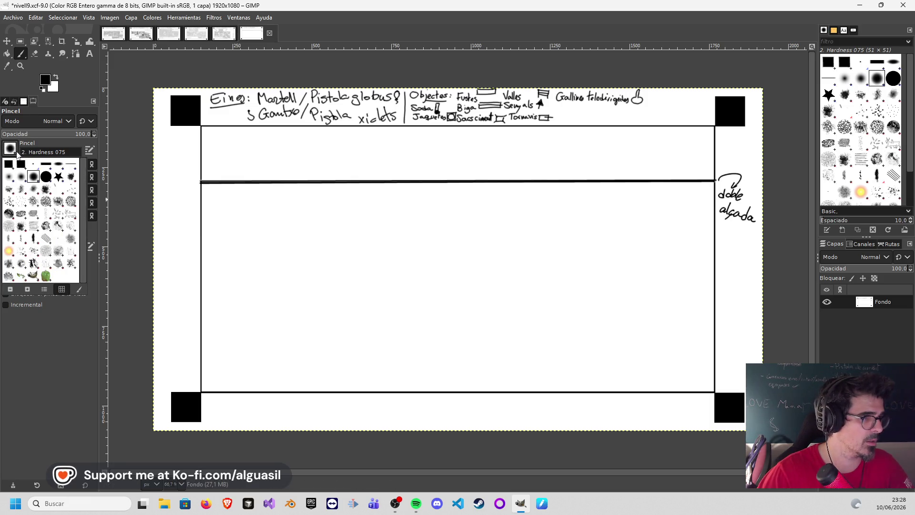
pyautogui.click(43, 180)
pyautogui.click(11, 151)
pyautogui.click(29, 180)
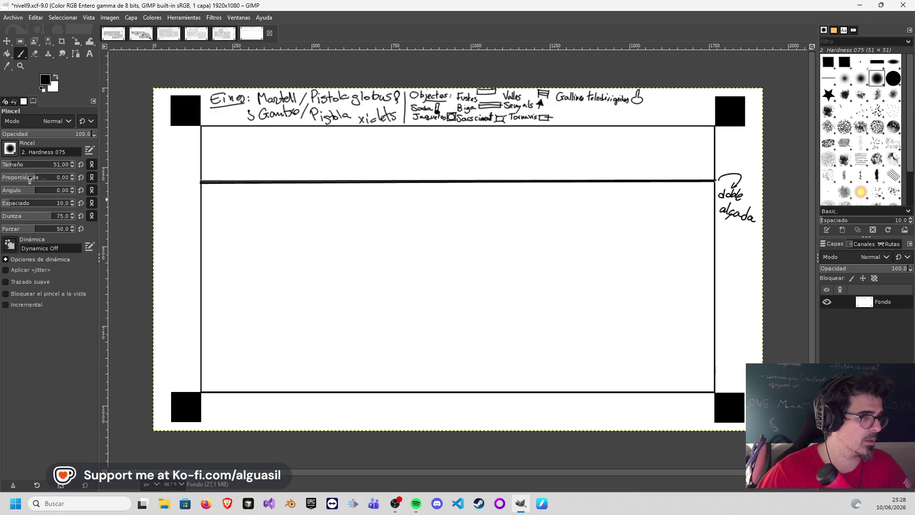
pyautogui.scroll(-4, 6, 167)
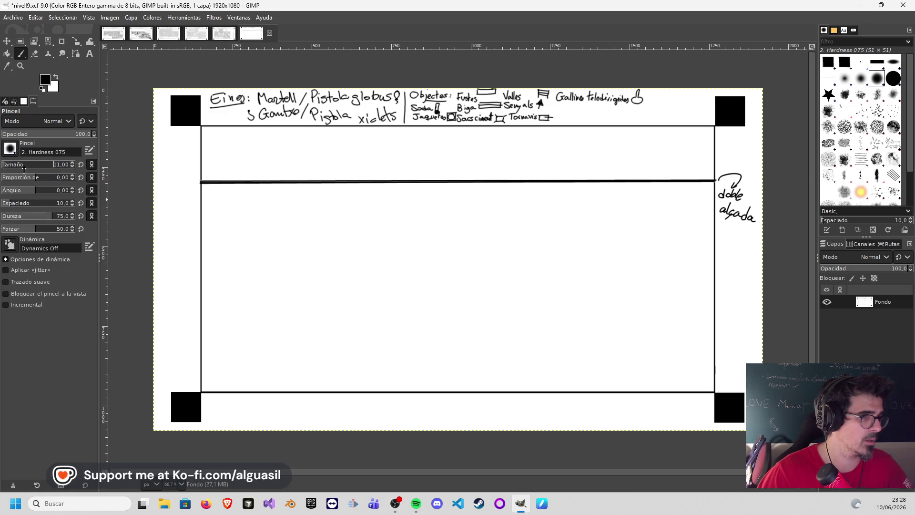
pyautogui.moveTo(266, 243)
pyautogui.mouseDown()
pyautogui.moveTo(286, 221)
pyautogui.moveTo(329, 225)
pyautogui.mouseUp()
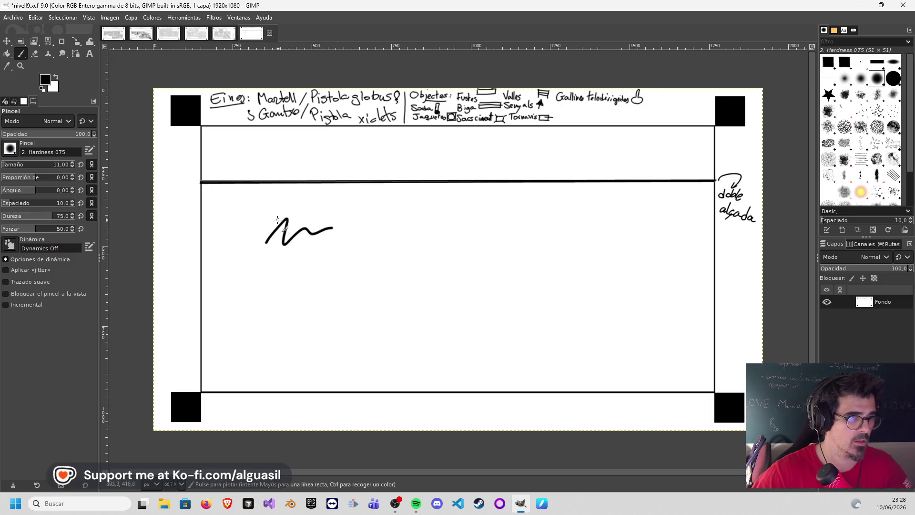
# - Remove the test zig-zag and redraw a straight middle line from the left wall to the right border
pyautogui.hotkey('ctrl', 'z')
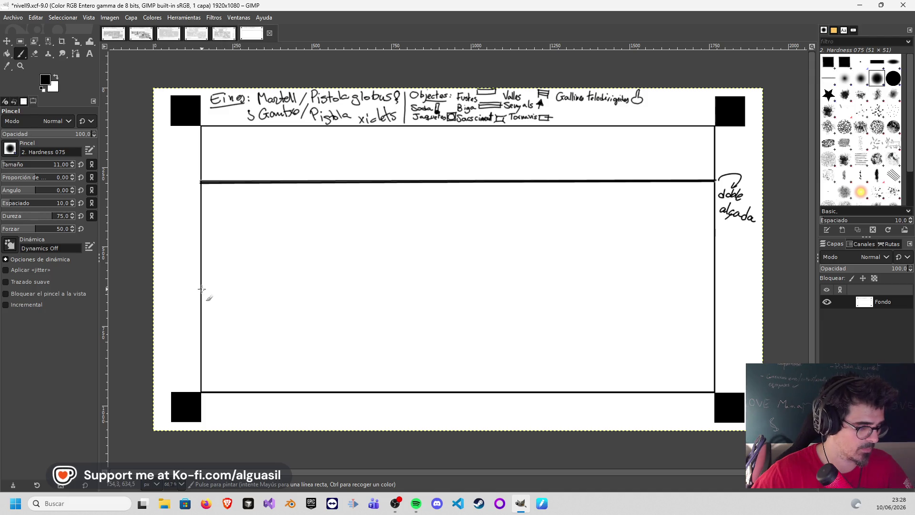
pyautogui.click(201, 288)
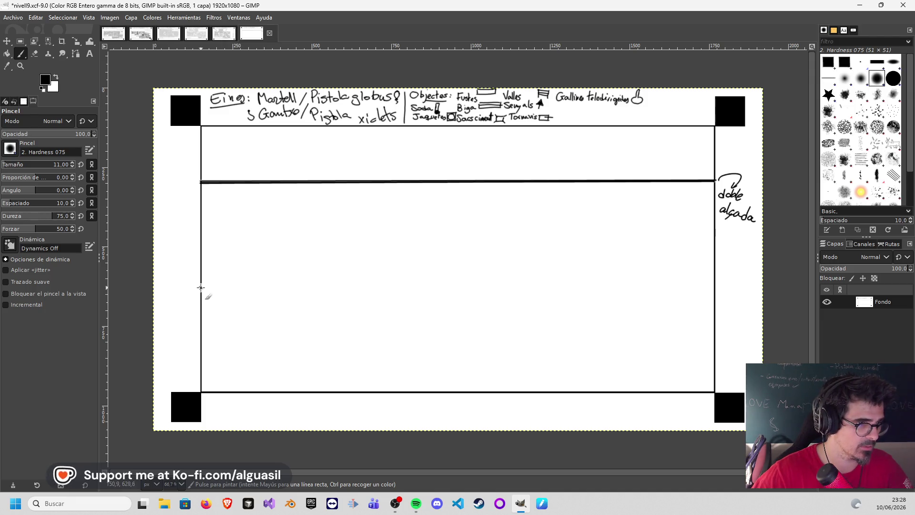
pyautogui.keyDown('shift'); pyautogui.click(708, 291); pyautogui.keyUp('shift')
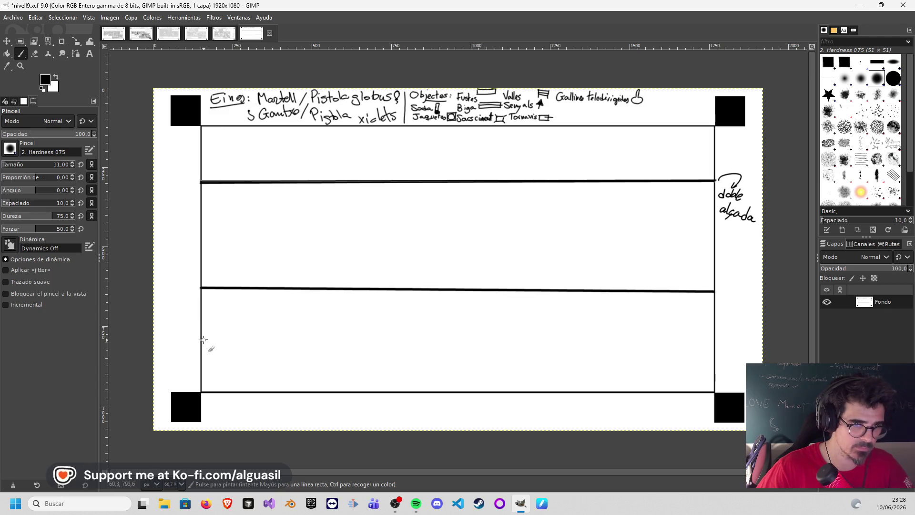
pyautogui.hotkey('ctrl', 'z')
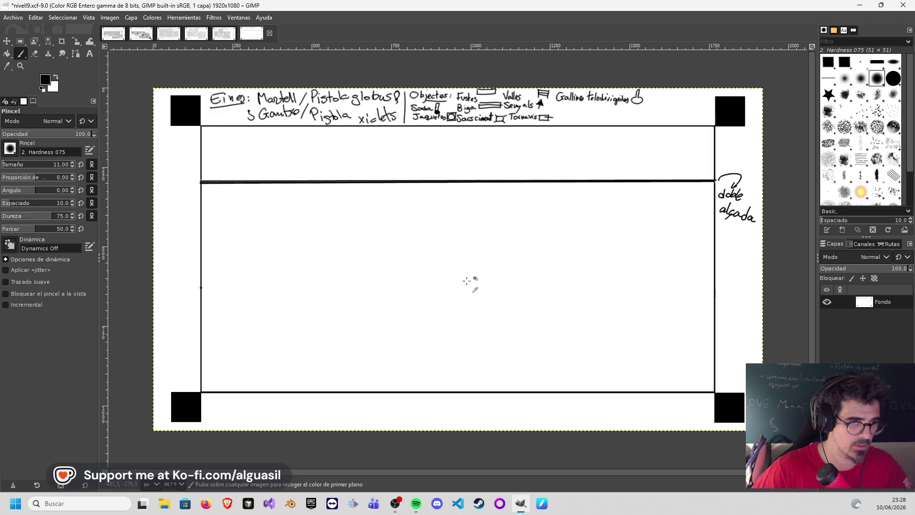
pyautogui.keyDown('shift'); pyautogui.click(715, 291); pyautogui.keyUp('shift')
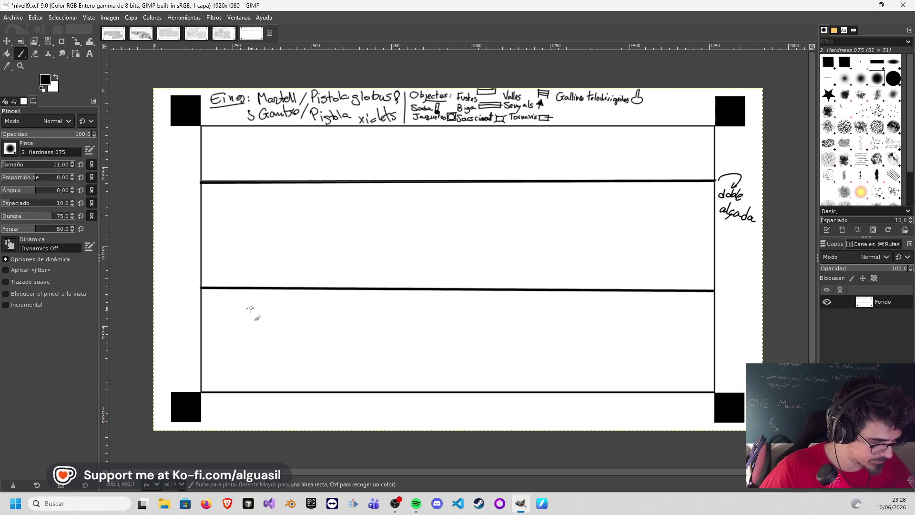
# - Draw the lower-left floor ledge and its step at brush size 6, starting vertical hatching in the small box
pyautogui.click(203, 337)
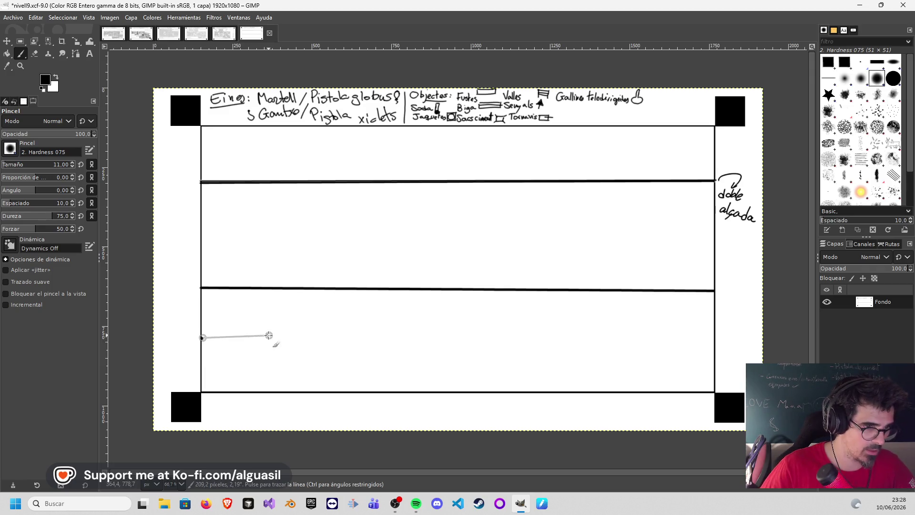
pyautogui.keyDown('shift'); pyautogui.click(390, 335); pyautogui.keyUp('shift')
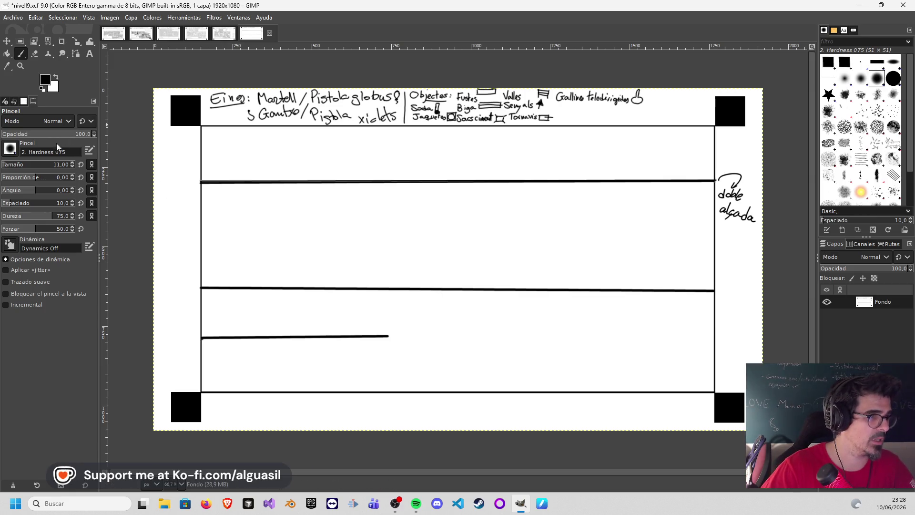
pyautogui.click(72, 167)
pyautogui.click(73, 166)
pyautogui.click(73, 166)
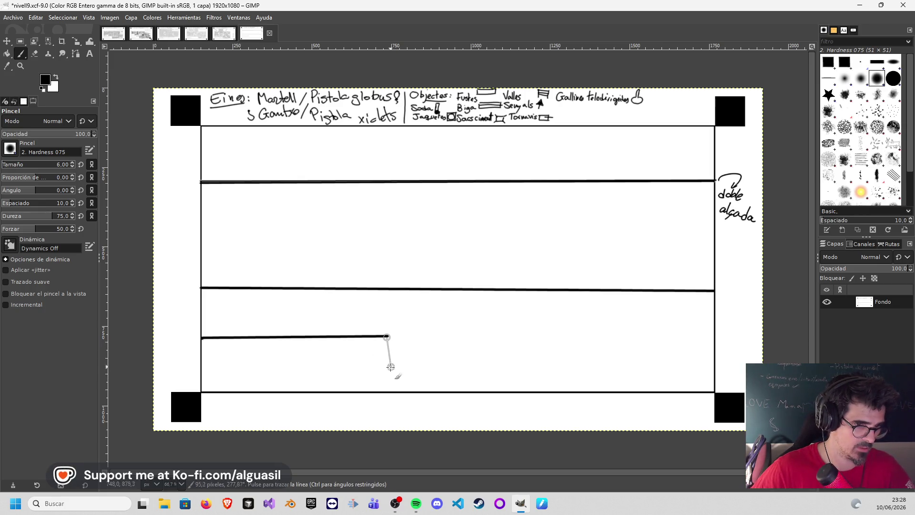
pyautogui.keyDown('shift'); pyautogui.click(388, 391); pyautogui.keyUp('shift')
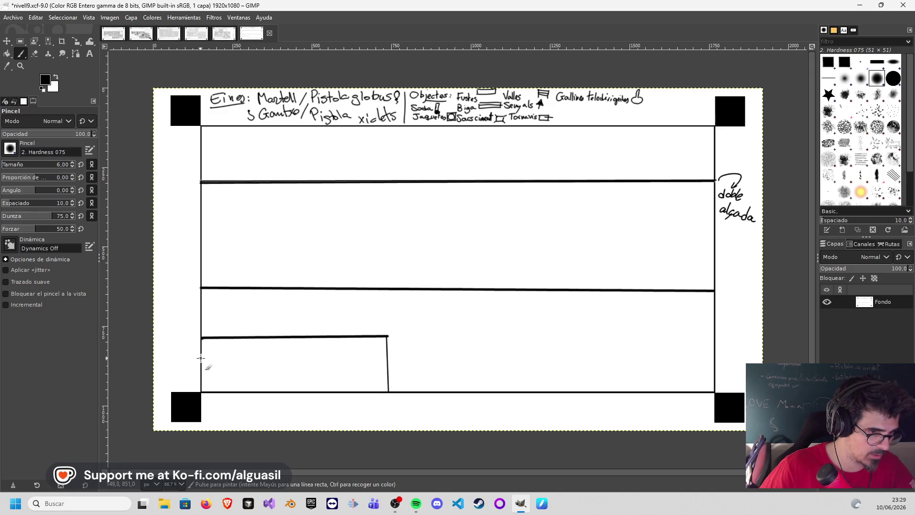
pyautogui.keyDown('shift'); pyautogui.click(296, 356); pyautogui.keyUp('shift')
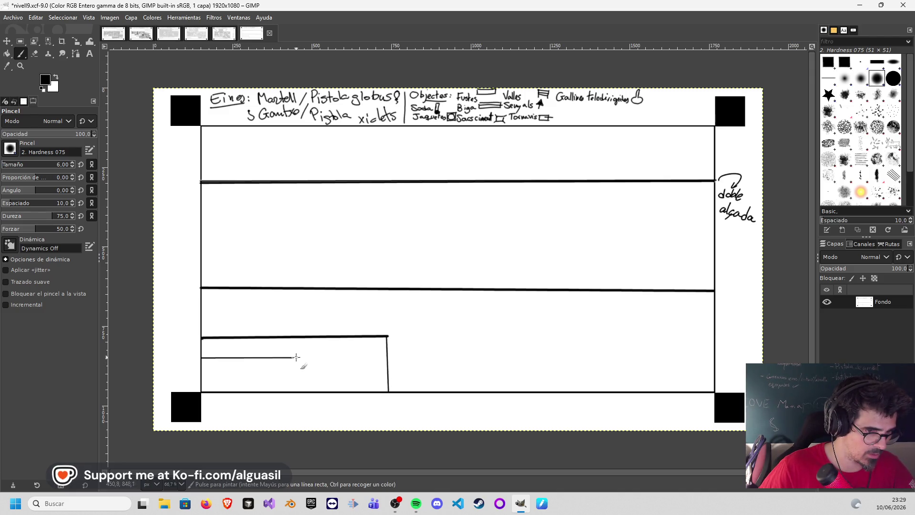
pyautogui.keyDown('shift'); pyautogui.click(294, 390); pyautogui.keyUp('shift')
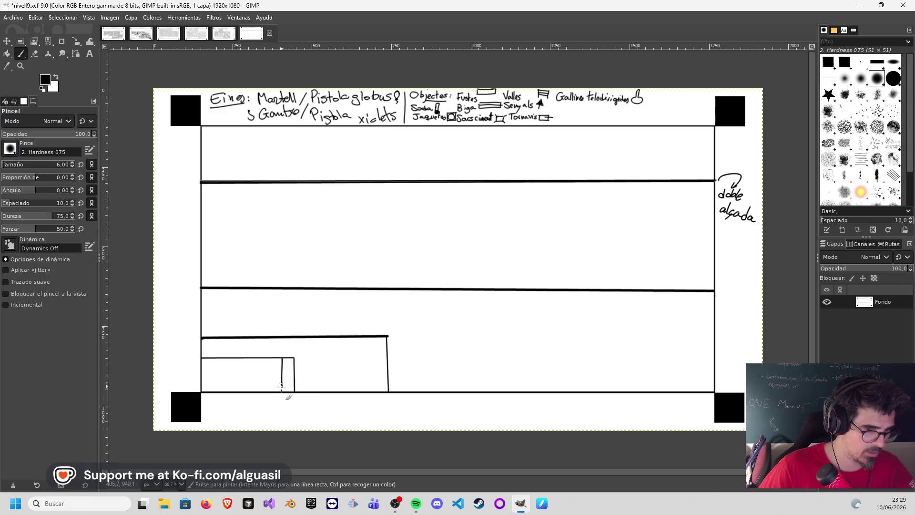
pyautogui.moveTo(257, 356); pyautogui.dragTo(255, 389)
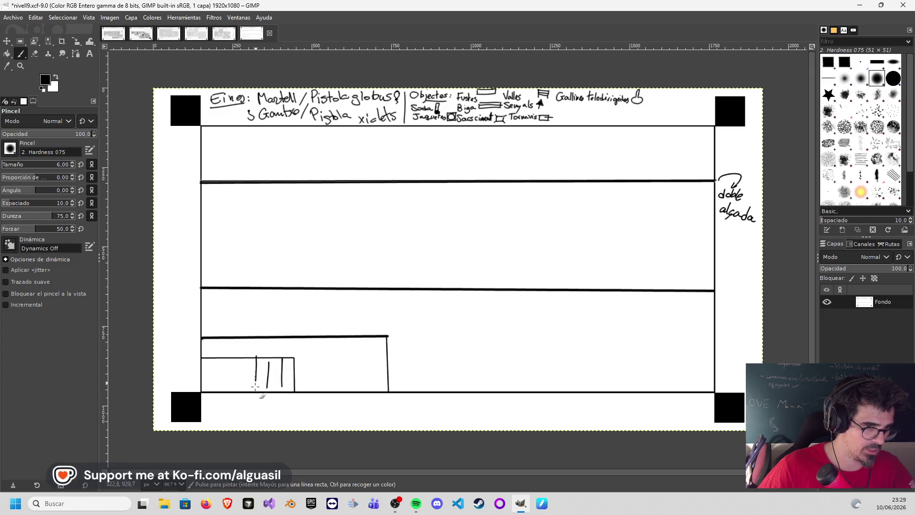
# - Add more vertical hatch lines to the lower-left box and outline a box in the top-right corner
pyautogui.moveTo(245, 357)
pyautogui.mouseDown()
pyautogui.moveTo(243, 390)
pyautogui.moveTo(219, 389)
pyautogui.mouseUp()
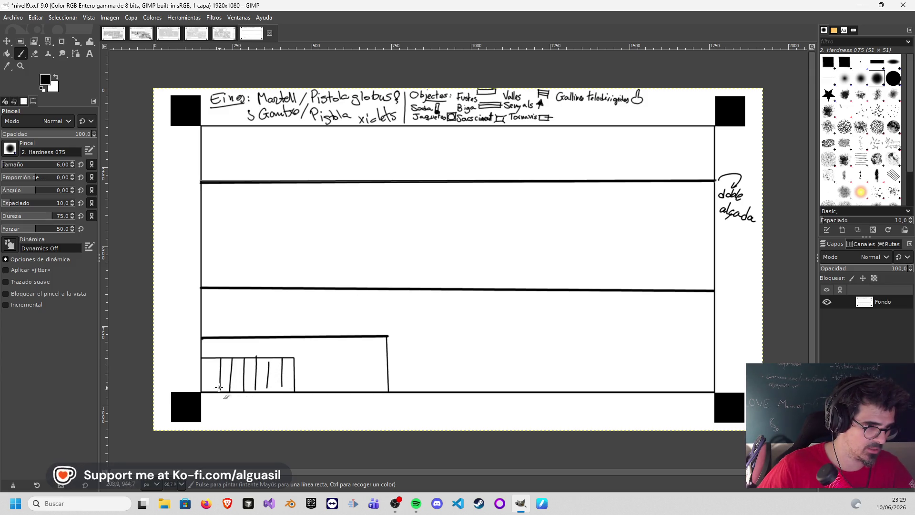
pyautogui.click(586, 126)
pyautogui.keyDown('shift'); pyautogui.click(586, 163); pyautogui.keyUp('shift')
pyautogui.keyDown('shift'); pyautogui.click(713, 164); pyautogui.keyUp('shift')
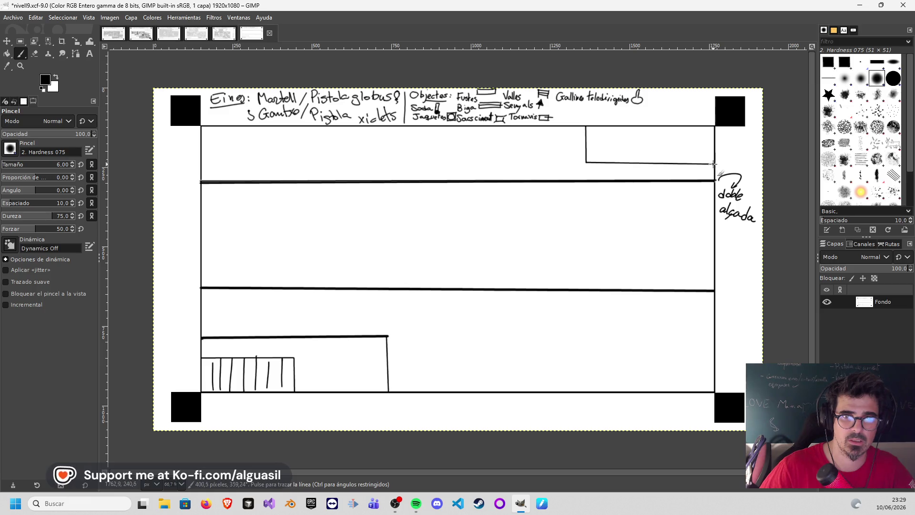
pyautogui.hotkey('ctrl', 'z')
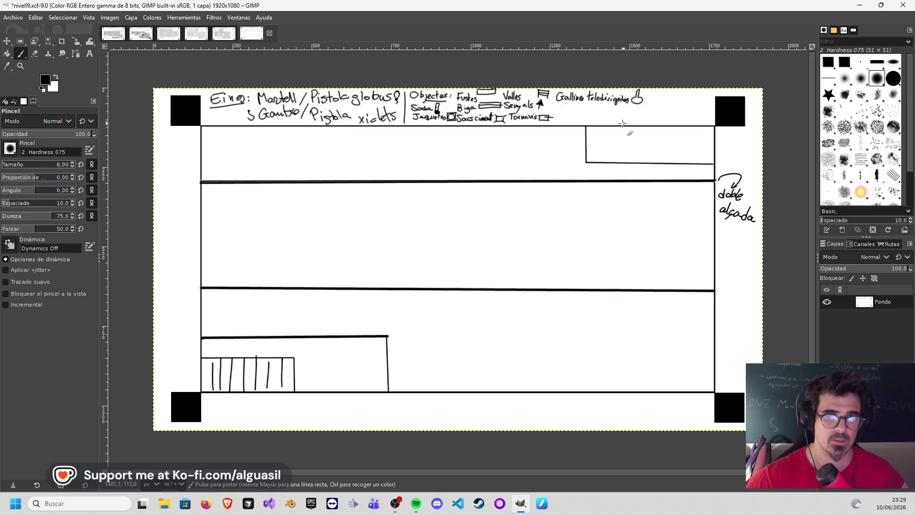
# - Fill the top-right box with vertical hatch lines, redrawing the misplaced ones
pyautogui.moveTo(596, 126); pyautogui.dragTo(606, 162)
pyautogui.hotkey('ctrl', 'z')
pyautogui.moveTo(596, 126); pyautogui.dragTo(598, 162)
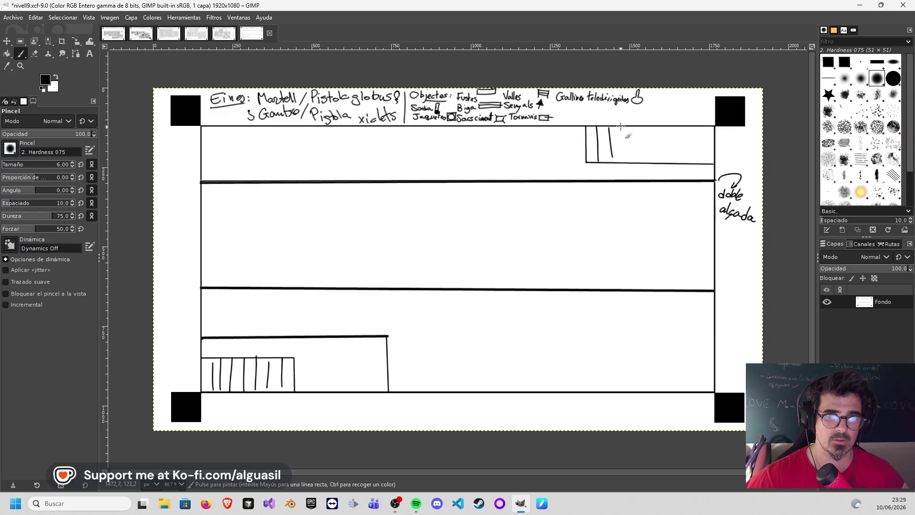
pyautogui.moveTo(651, 126); pyautogui.dragTo(650, 162)
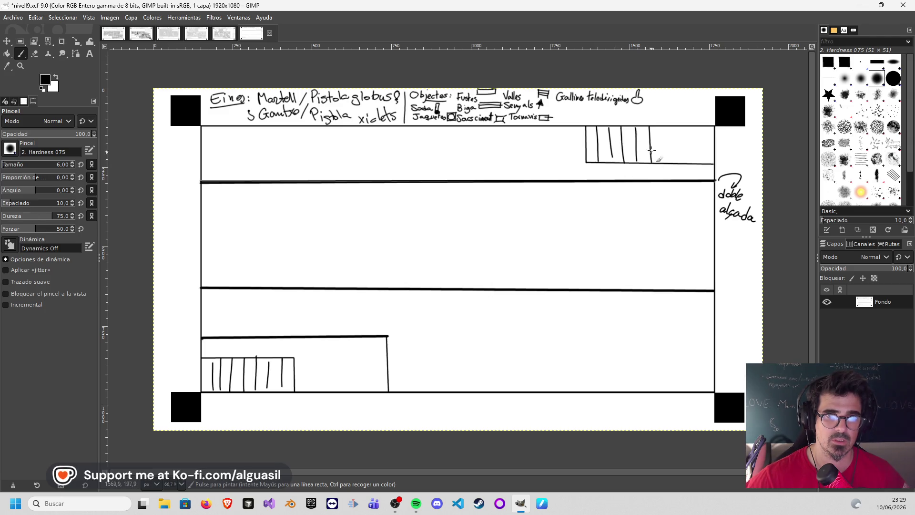
pyautogui.moveTo(665, 126); pyautogui.dragTo(664, 160)
pyautogui.moveTo(678, 126); pyautogui.dragTo(679, 161)
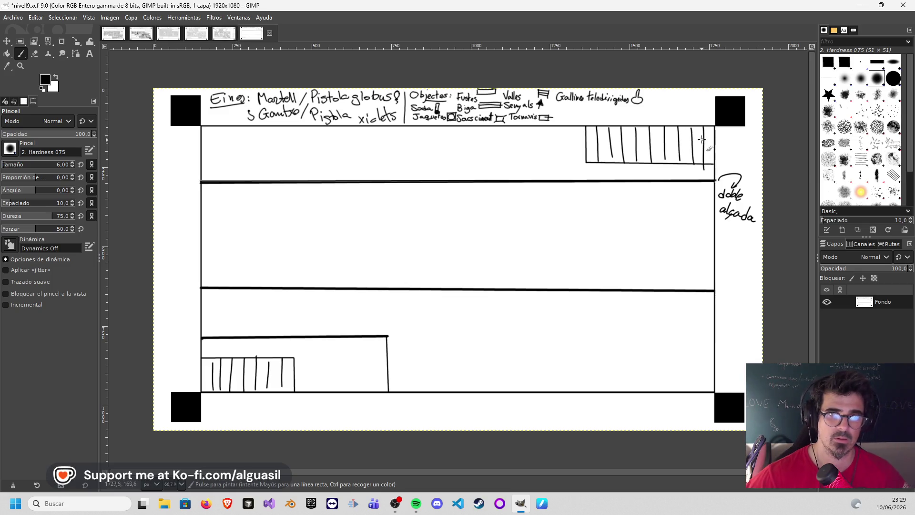
pyautogui.hotkey('ctrl', 'z')
pyautogui.moveTo(703, 126); pyautogui.dragTo(705, 163)
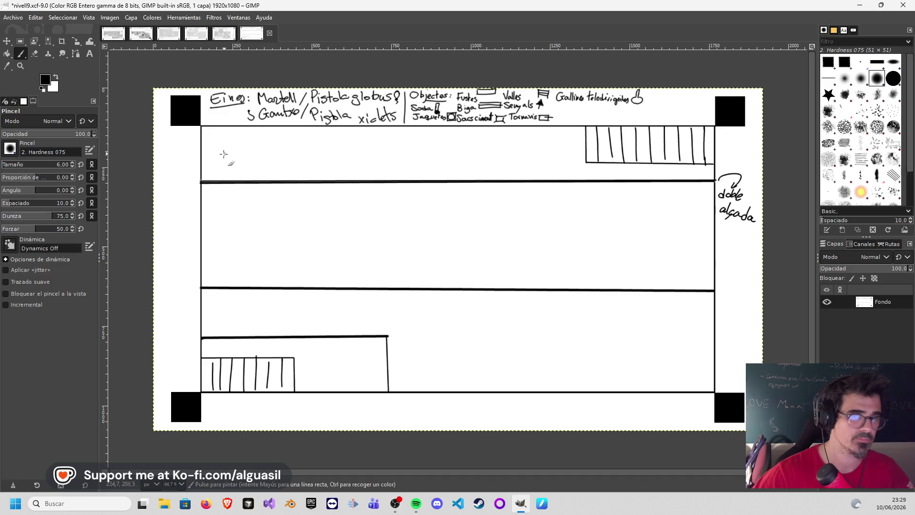
# - Start diagonal hatching at the top band's left end, discarding the stray and zigzag strokes
pyautogui.hotkey('ctrl', 'z')
pyautogui.moveTo(198, 154); pyautogui.dragTo(208, 149)
pyautogui.hotkey('ctrl', 'z')
pyautogui.hotkey('ctrl', 'z')
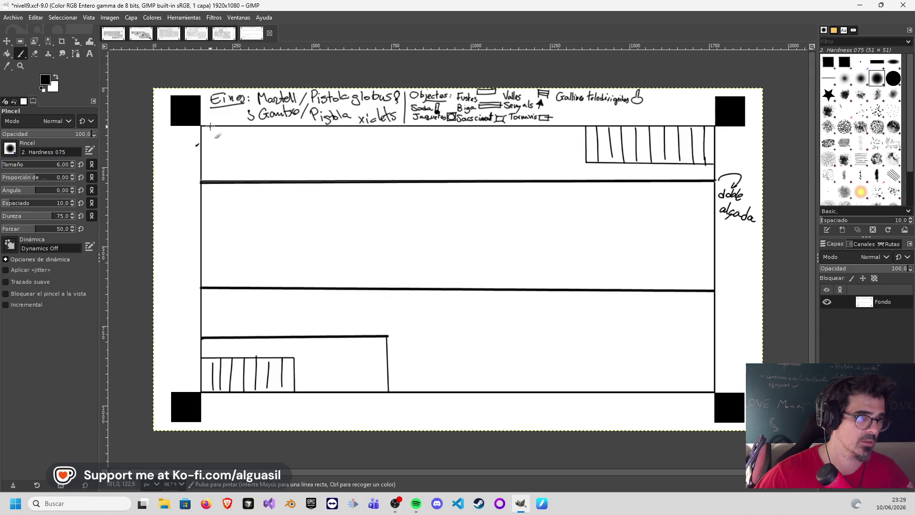
pyautogui.moveTo(219, 133)
pyautogui.mouseDown()
pyautogui.moveTo(253, 129)
pyautogui.moveTo(270, 158)
pyautogui.moveTo(426, 138)
pyautogui.moveTo(562, 135)
pyautogui.moveTo(599, 178)
pyautogui.moveTo(644, 175)
pyautogui.mouseUp()
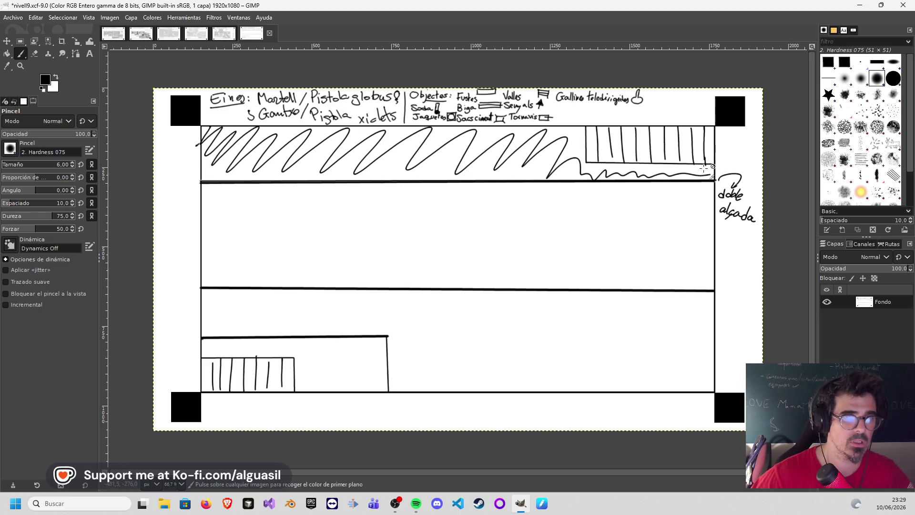
pyautogui.hotkey('ctrl', 'z')
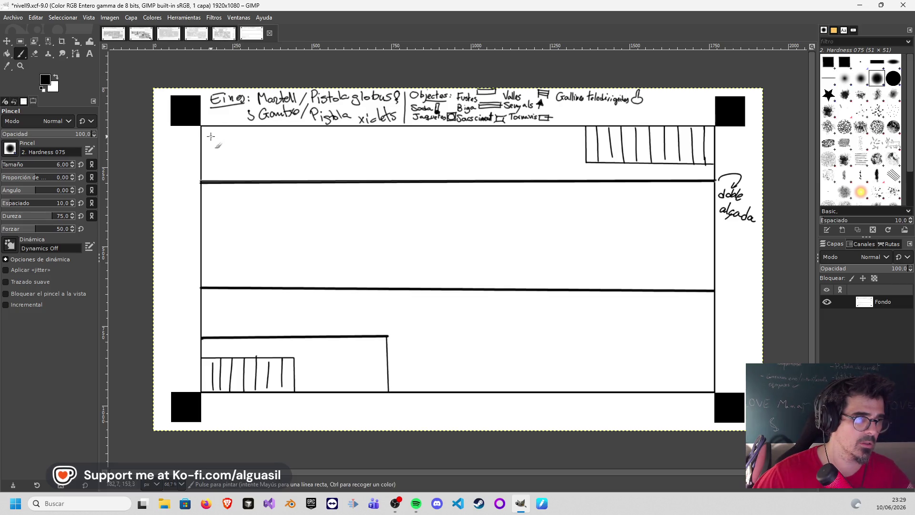
pyautogui.moveTo(201, 141); pyautogui.dragTo(230, 127)
pyautogui.moveTo(209, 156); pyautogui.dragTo(232, 136)
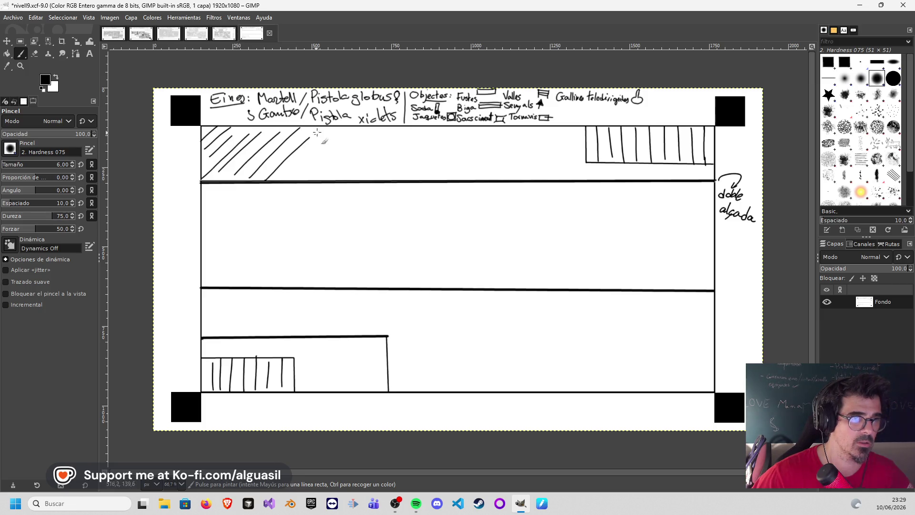
pyautogui.moveTo(420, 134)
pyautogui.mouseDown()
pyautogui.moveTo(482, 135)
pyautogui.moveTo(484, 151)
pyautogui.moveTo(527, 147)
pyautogui.moveTo(525, 176)
pyautogui.mouseUp()
pyautogui.hotkey('ctrl', 'z')
pyautogui.hotkey('ctrl', 'z')
pyautogui.hotkey('ctrl', 'z')
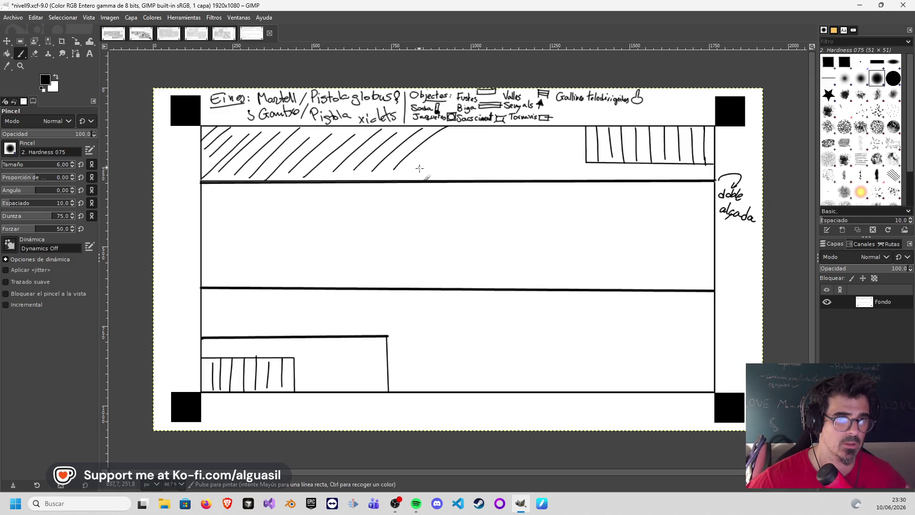
# - Extend the diagonal hatching up to the top-right box and into the strip beneath it
pyautogui.moveTo(460, 179); pyautogui.dragTo(524, 134)
pyautogui.moveTo(490, 178); pyautogui.dragTo(552, 135)
pyautogui.moveTo(523, 171)
pyautogui.mouseDown()
pyautogui.moveTo(572, 136)
pyautogui.moveTo(587, 160)
pyautogui.mouseUp()
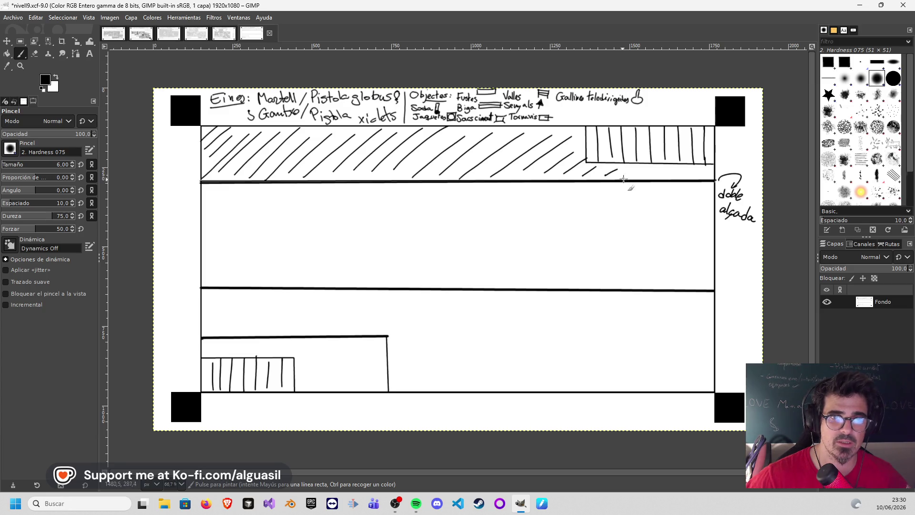
pyautogui.hotkey('ctrl', 'z')
pyautogui.hotkey('ctrl', 'z')
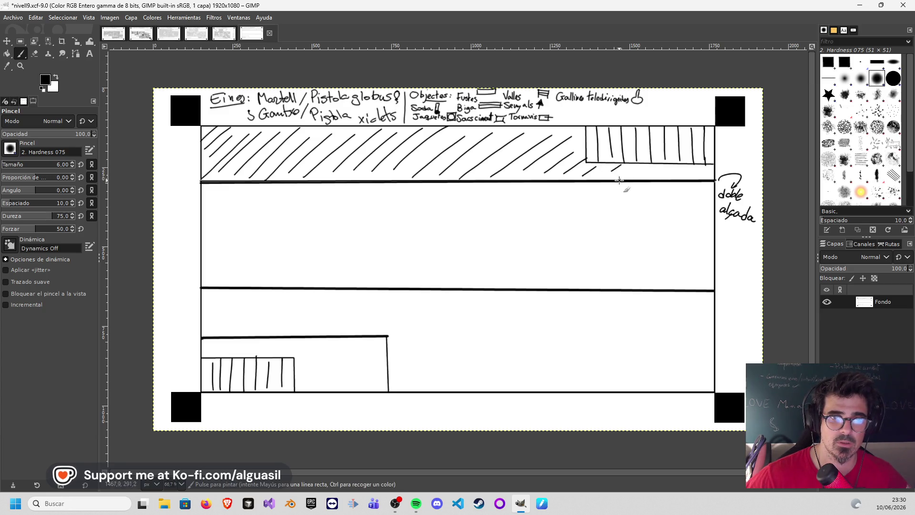
pyautogui.moveTo(603, 179); pyautogui.dragTo(622, 166)
pyautogui.moveTo(627, 180); pyautogui.dragTo(653, 163)
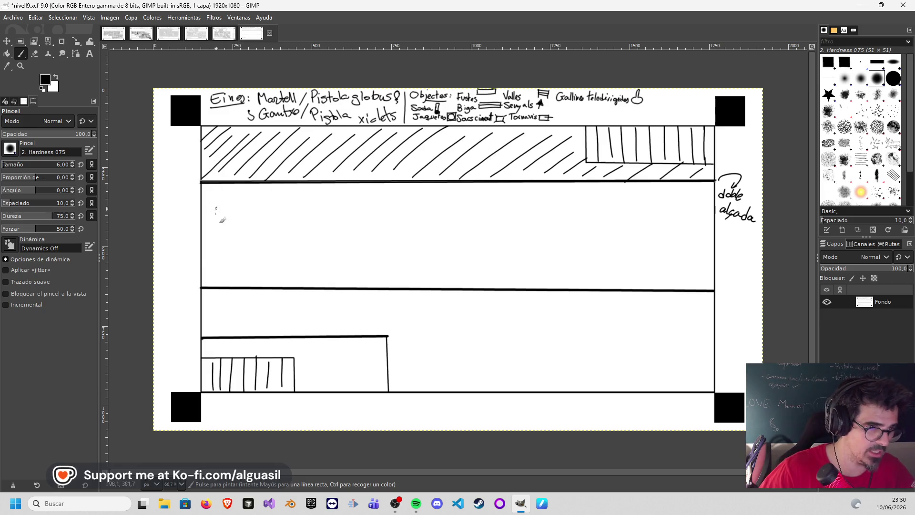
pyautogui.click(201, 253)
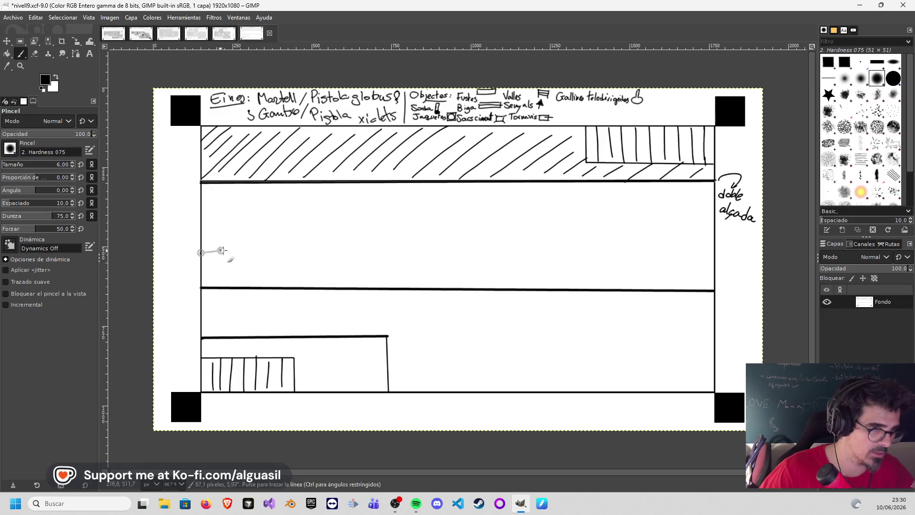
# - Draw a horizontal floor line across the middle section and hatch its left end
pyautogui.click(714, 257)
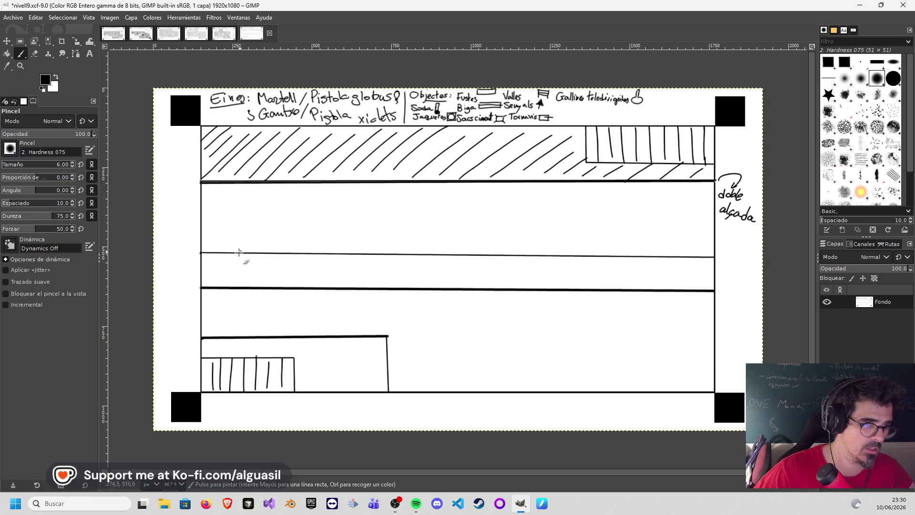
pyautogui.moveTo(216, 253)
pyautogui.mouseDown()
pyautogui.moveTo(201, 278)
pyautogui.moveTo(213, 283)
pyautogui.mouseUp()
pyautogui.moveTo(243, 252)
pyautogui.mouseDown()
pyautogui.moveTo(226, 283)
pyautogui.moveTo(242, 283)
pyautogui.mouseUp()
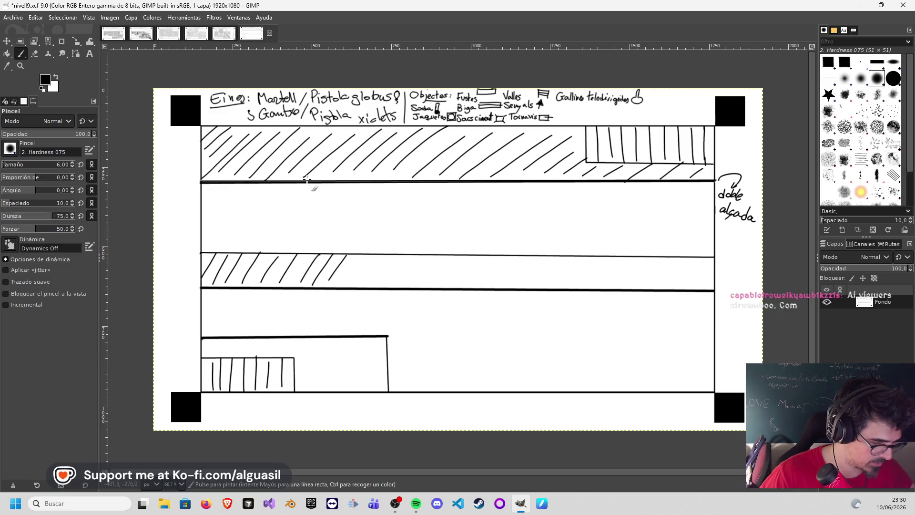
# - Diagonally hatch the lower-left ledge above and beside its striped box
pyautogui.moveTo(212, 338)
pyautogui.mouseDown()
pyautogui.moveTo(199, 360)
pyautogui.moveTo(209, 363)
pyautogui.mouseUp()
pyautogui.moveTo(233, 339)
pyautogui.mouseDown()
pyautogui.moveTo(220, 362)
pyautogui.moveTo(232, 363)
pyautogui.mouseUp()
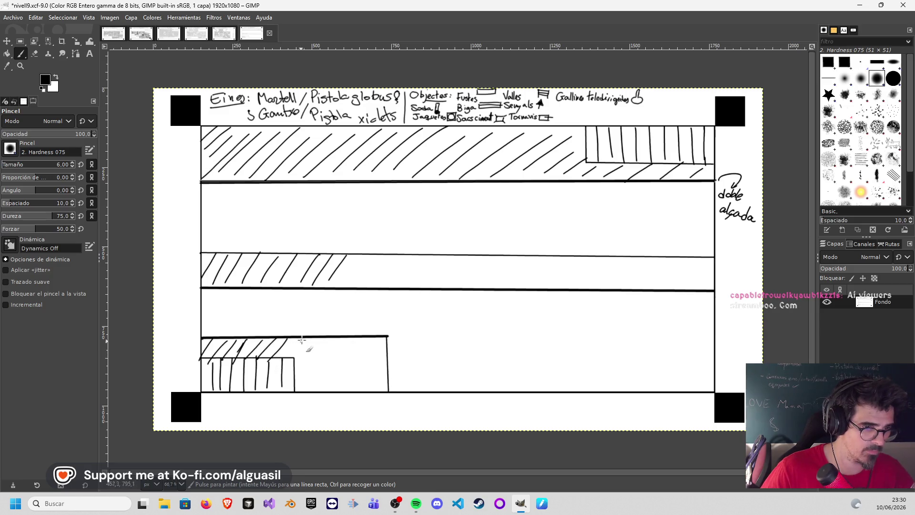
pyautogui.moveTo(360, 343)
pyautogui.mouseDown()
pyautogui.moveTo(334, 382)
pyautogui.moveTo(349, 386)
pyautogui.mouseUp()
pyautogui.moveTo(385, 352); pyautogui.dragTo(367, 390)
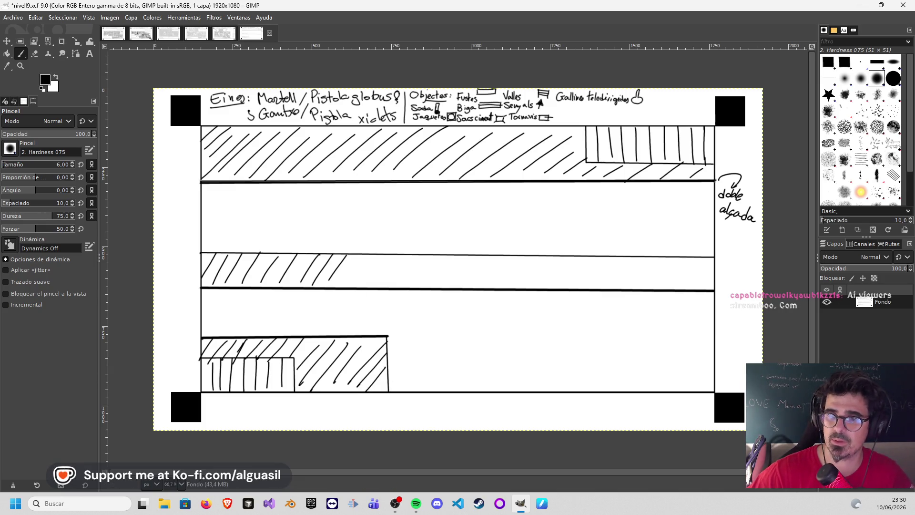
pyautogui.hotkey('alt', 'Tab')
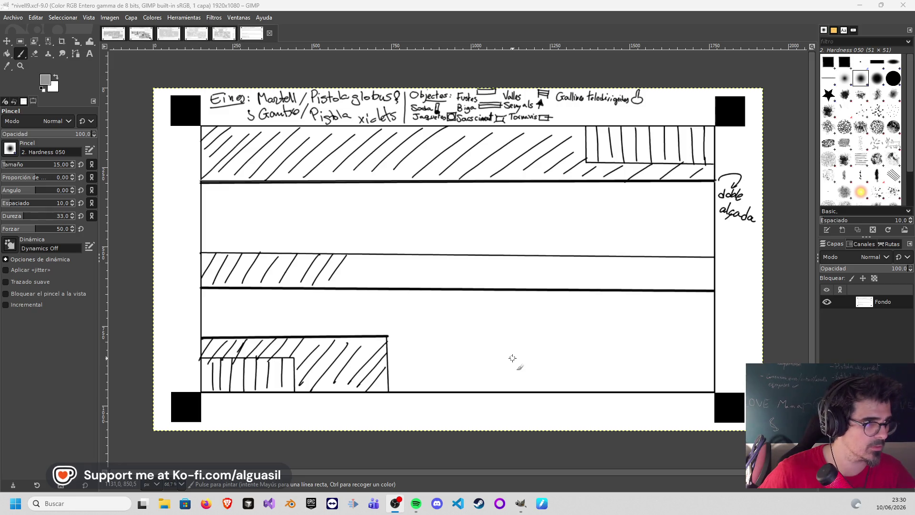
# - Sketch a small 3D crate with a slanted top and side on the middle ledge
pyautogui.moveTo(498, 358); pyautogui.dragTo(540, 357)
pyautogui.hotkey('ctrl', 'z')
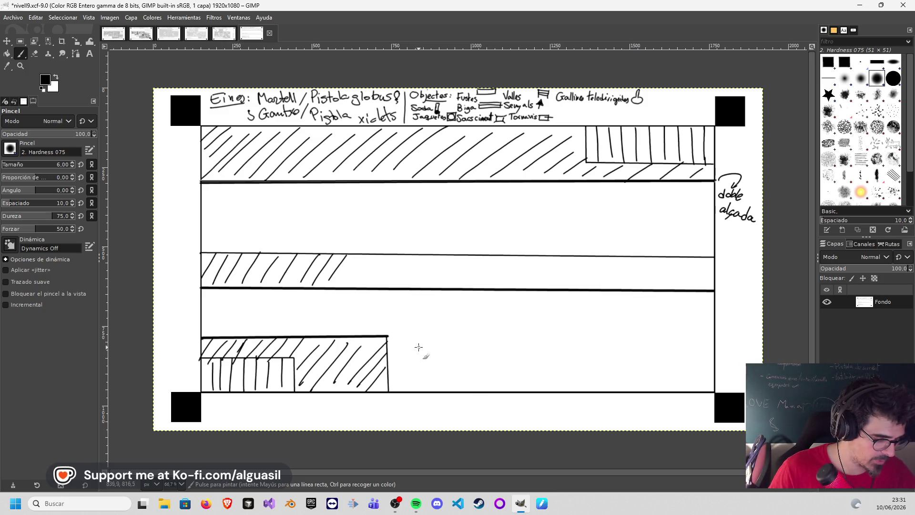
pyautogui.moveTo(359, 267)
pyautogui.mouseDown()
pyautogui.moveTo(395, 267)
pyautogui.moveTo(358, 280)
pyautogui.moveTo(394, 280)
pyautogui.moveTo(394, 267)
pyautogui.mouseUp()
pyautogui.hotkey('ctrl', 'z')
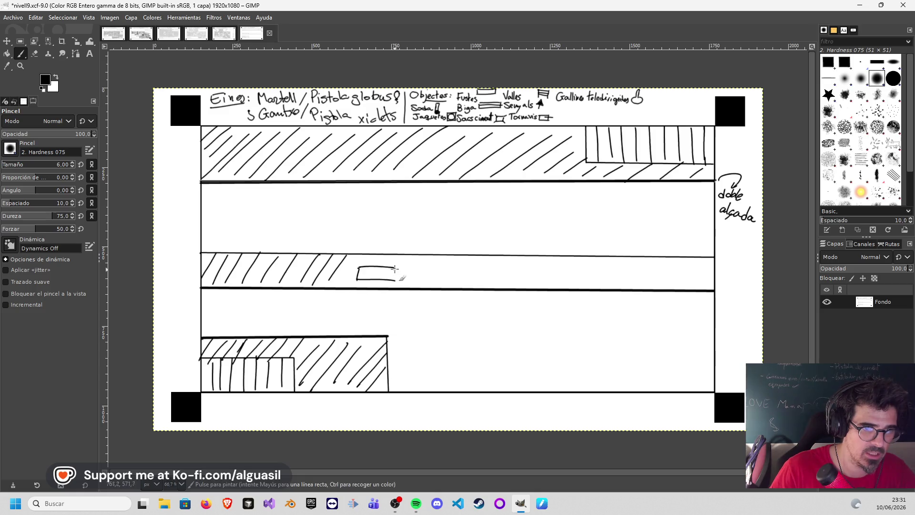
pyautogui.moveTo(370, 260)
pyautogui.mouseDown()
pyautogui.moveTo(408, 264)
pyautogui.moveTo(395, 280)
pyautogui.mouseUp()
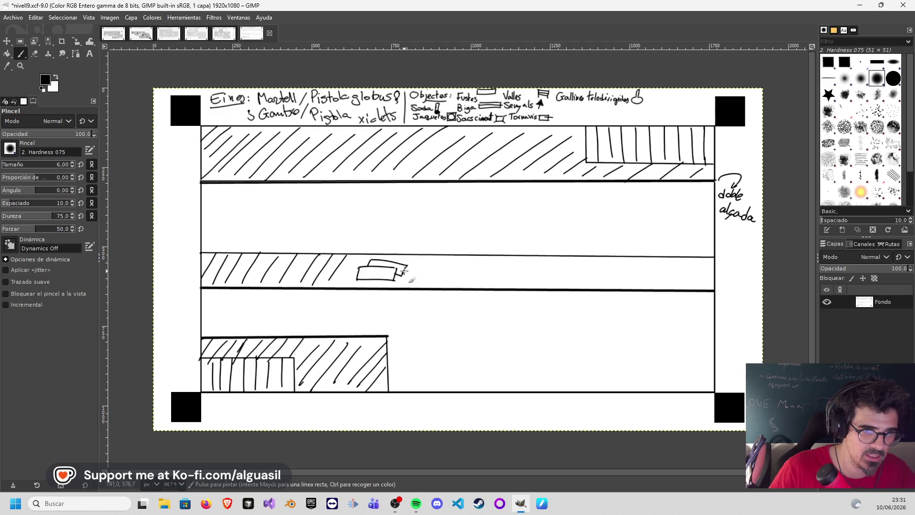
# - Draw a small square to the crate's right with a circle inside it
pyautogui.moveTo(431, 262)
pyautogui.mouseDown()
pyautogui.moveTo(428, 277)
pyautogui.moveTo(445, 277)
pyautogui.mouseUp()
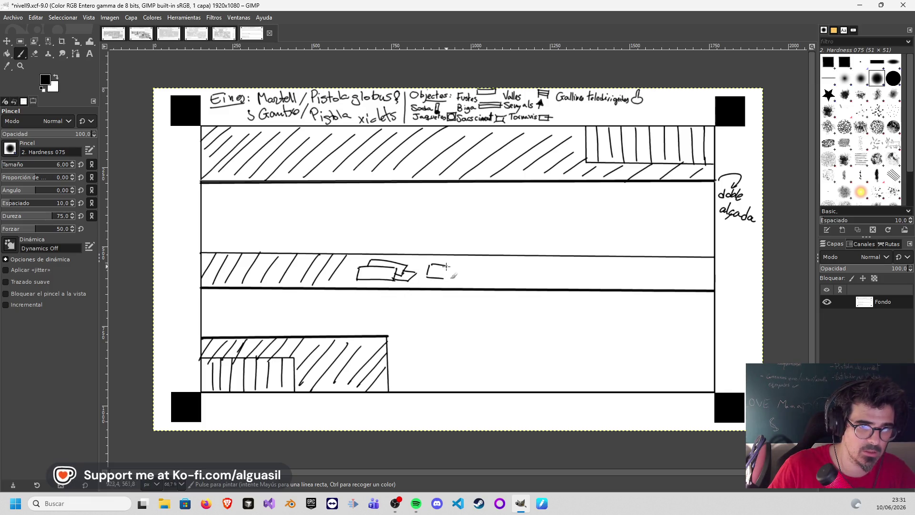
pyautogui.hotkey('ctrl', 'z')
pyautogui.moveTo(442, 267)
pyautogui.mouseDown()
pyautogui.moveTo(428, 274)
pyautogui.moveTo(445, 267)
pyautogui.mouseUp()
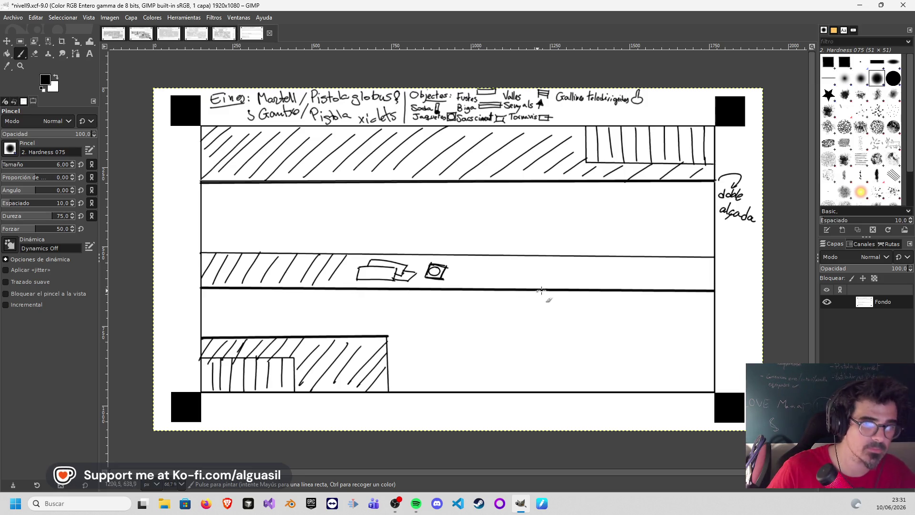
# - Draw two vertical dividers on the middle ledge and diagonally hatch the cell between them
pyautogui.moveTo(468, 255); pyautogui.dragTo(467, 289)
pyautogui.moveTo(576, 256); pyautogui.dragTo(577, 289)
pyautogui.moveTo(489, 257); pyautogui.dragTo(472, 282)
pyautogui.moveTo(500, 257); pyautogui.dragTo(474, 288)
pyautogui.moveTo(514, 258); pyautogui.dragTo(493, 289)
pyautogui.moveTo(524, 258)
pyautogui.mouseDown()
pyautogui.moveTo(504, 289)
pyautogui.moveTo(523, 289)
pyautogui.mouseUp()
pyautogui.moveTo(558, 257)
pyautogui.mouseDown()
pyautogui.moveTo(533, 286)
pyautogui.moveTo(548, 286)
pyautogui.mouseUp()
pyautogui.moveTo(572, 259)
pyautogui.mouseDown()
pyautogui.moveTo(555, 287)
pyautogui.moveTo(564, 286)
pyautogui.mouseUp()
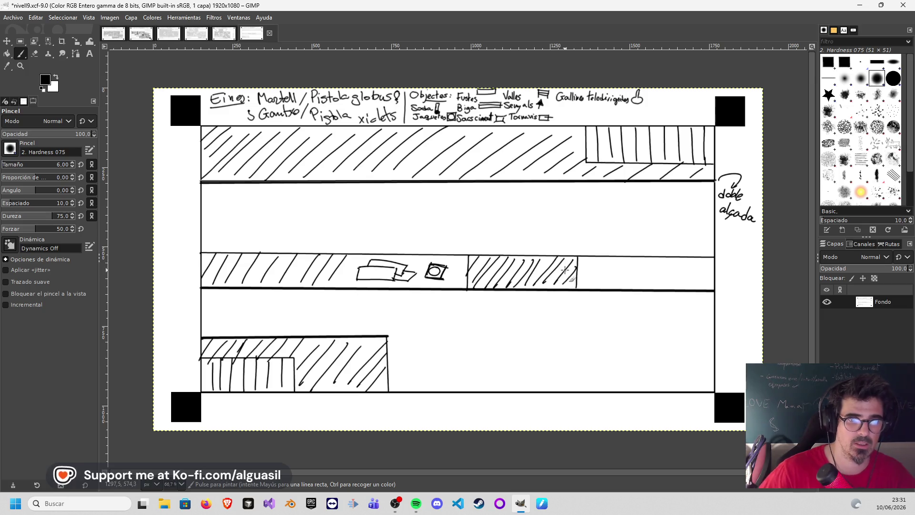
# - Cross-hatch the cell with back-diagonal strokes out to its right end
pyautogui.moveTo(477, 256); pyautogui.dragTo(498, 287)
pyautogui.moveTo(486, 254)
pyautogui.mouseDown()
pyautogui.moveTo(505, 285)
pyautogui.moveTo(519, 286)
pyautogui.mouseUp()
pyautogui.moveTo(513, 254); pyautogui.dragTo(543, 286)
pyautogui.moveTo(529, 254)
pyautogui.mouseDown()
pyautogui.moveTo(547, 291)
pyautogui.moveTo(560, 286)
pyautogui.mouseUp()
pyautogui.moveTo(546, 255); pyautogui.dragTo(564, 281)
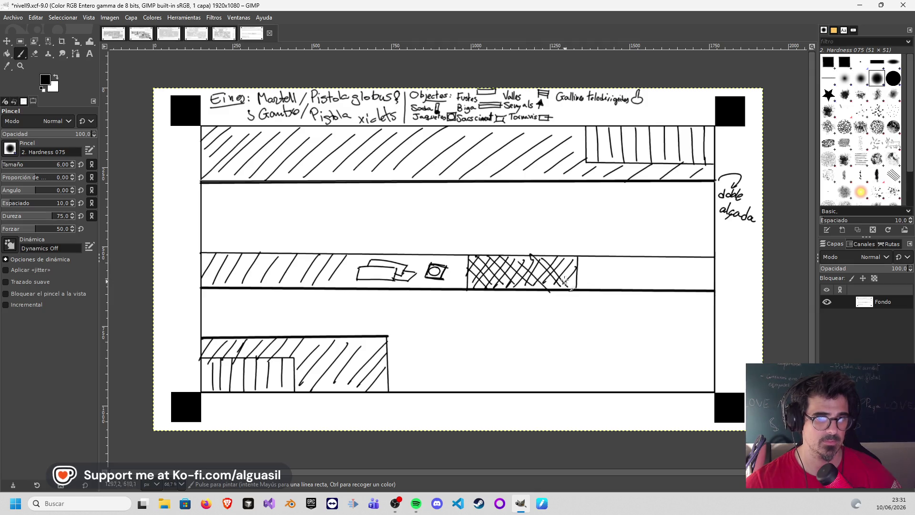
pyautogui.moveTo(532, 254)
pyautogui.mouseDown()
pyautogui.moveTo(578, 286)
pyautogui.moveTo(565, 261)
pyautogui.mouseUp()
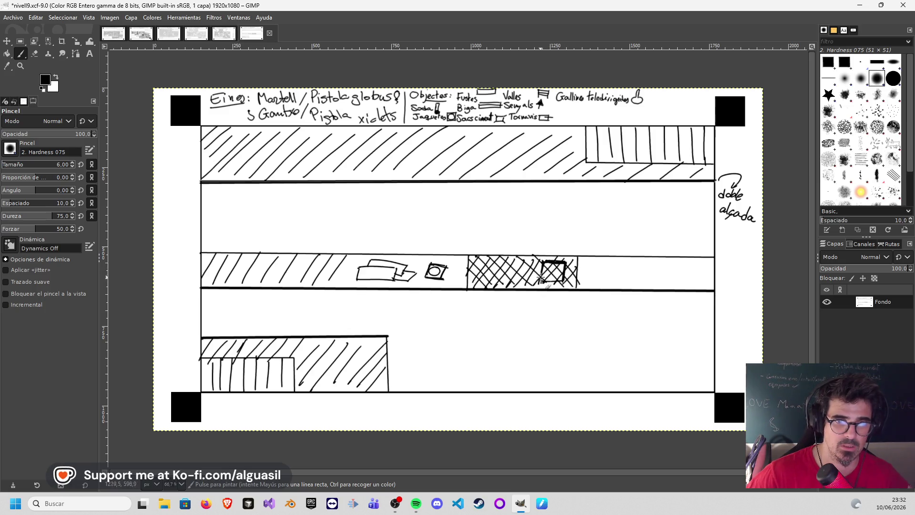
# - Thicken the small square's edges, add a box in the cross-hatched cell, and hatch the lane rightward
pyautogui.moveTo(548, 263); pyautogui.dragTo(544, 278)
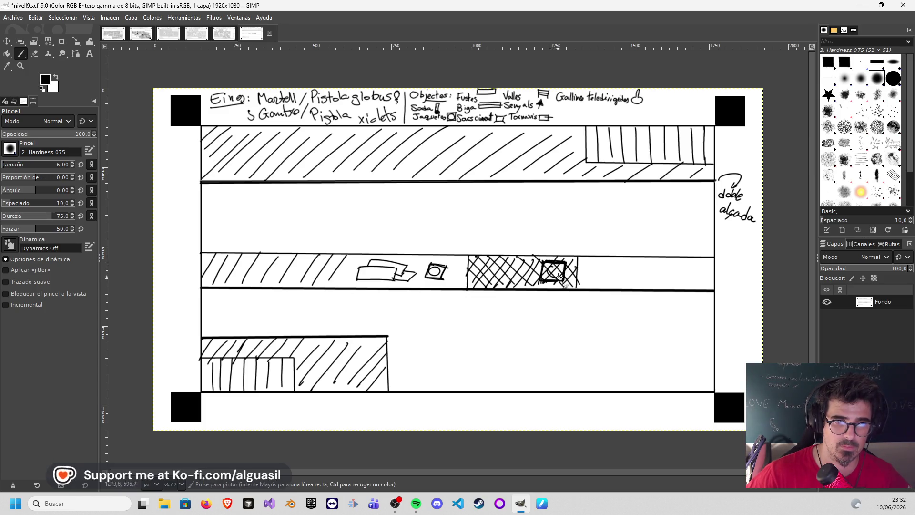
pyautogui.hotkey('ctrl', 'z')
pyautogui.moveTo(543, 262)
pyautogui.mouseDown()
pyautogui.moveTo(561, 278)
pyautogui.moveTo(553, 267)
pyautogui.mouseUp()
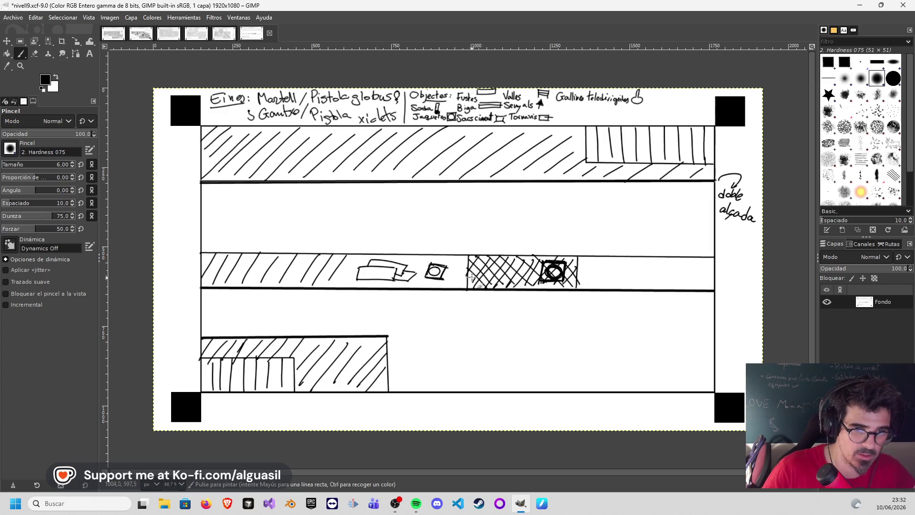
pyautogui.moveTo(477, 281)
pyautogui.mouseDown()
pyautogui.moveTo(511, 284)
pyautogui.moveTo(477, 272)
pyautogui.moveTo(503, 272)
pyautogui.moveTo(509, 282)
pyautogui.moveTo(491, 280)
pyautogui.mouseUp()
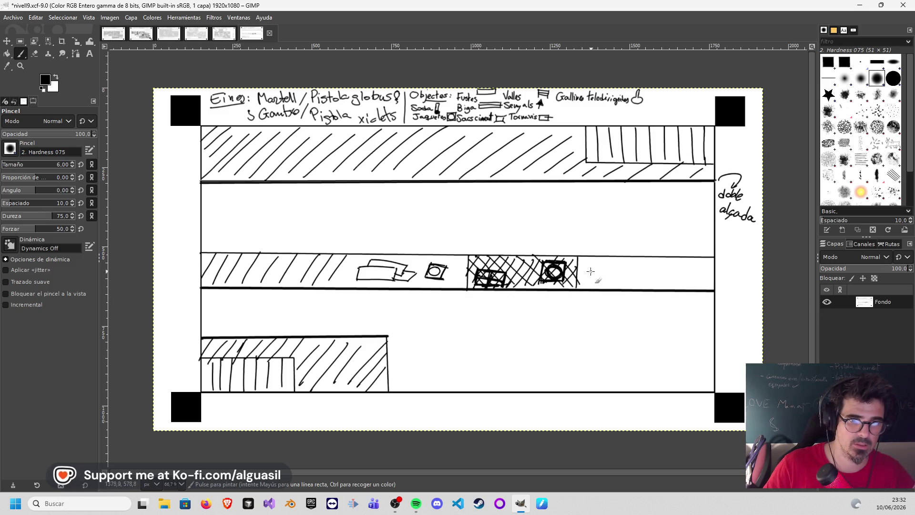
pyautogui.moveTo(581, 292)
pyautogui.mouseDown()
pyautogui.moveTo(608, 261)
pyautogui.moveTo(658, 260)
pyautogui.mouseUp()
pyautogui.moveTo(654, 292)
pyautogui.mouseDown()
pyautogui.moveTo(676, 262)
pyautogui.moveTo(675, 287)
pyautogui.moveTo(695, 288)
pyautogui.mouseUp()
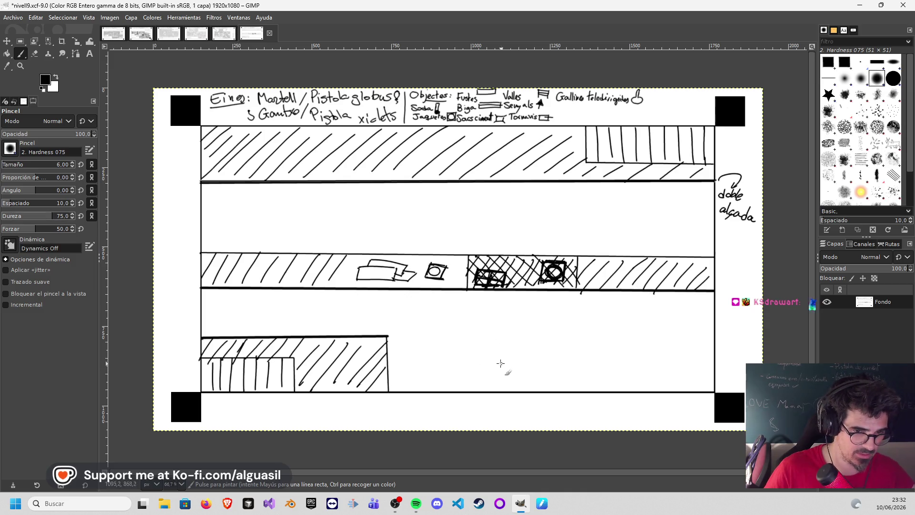
# - Sketch stacked planks in the lower lane and a straight-edged frame beside them
pyautogui.moveTo(476, 367)
pyautogui.mouseDown()
pyautogui.moveTo(516, 361)
pyautogui.moveTo(476, 377)
pyautogui.moveTo(518, 362)
pyautogui.mouseUp()
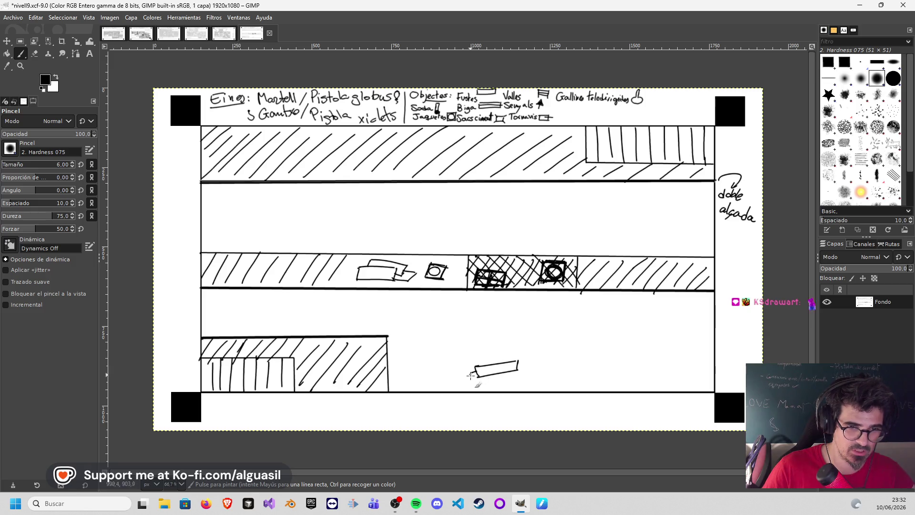
pyautogui.moveTo(476, 385); pyautogui.dragTo(520, 376)
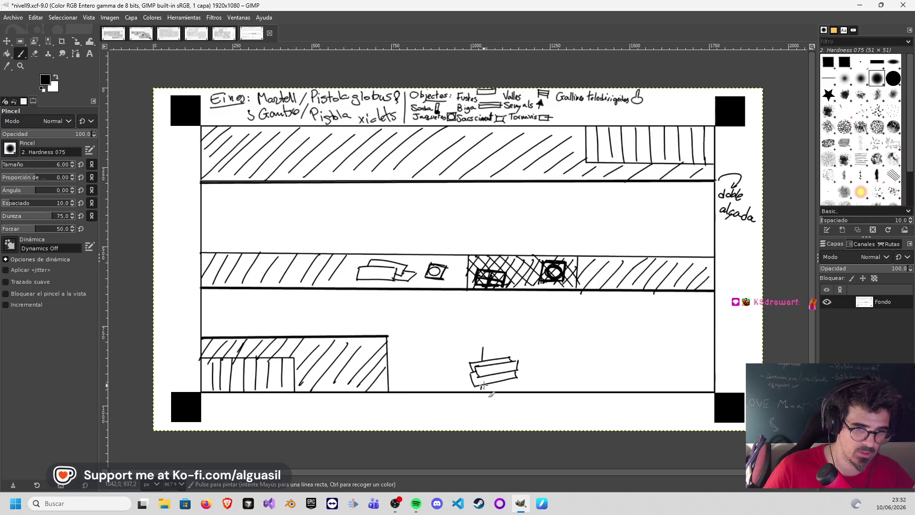
pyautogui.click(481, 344)
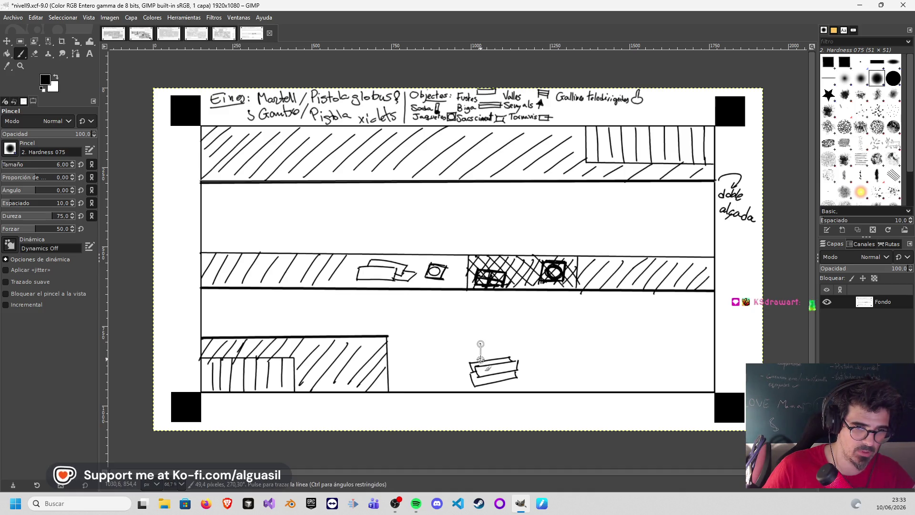
pyautogui.keyDown('shift'); pyautogui.click(480, 358); pyautogui.keyUp('shift')
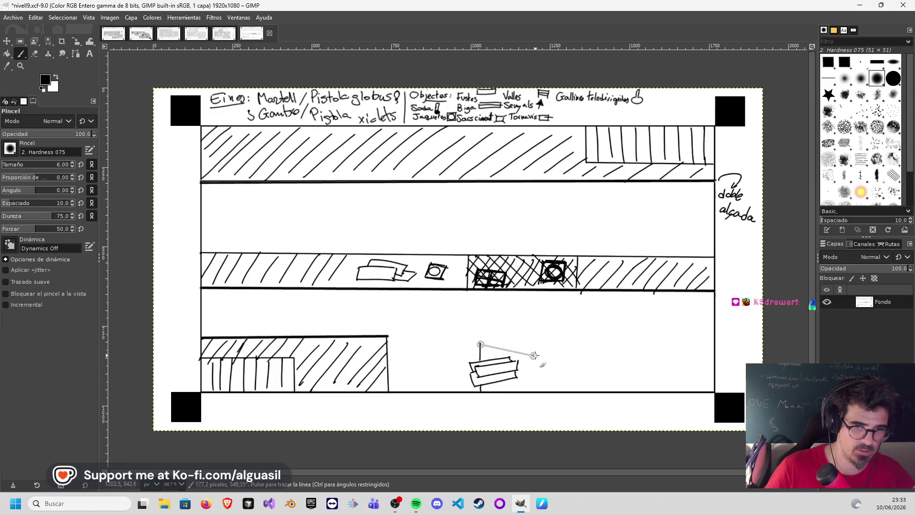
pyautogui.keyDown('shift'); pyautogui.click(572, 344); pyautogui.keyUp('shift')
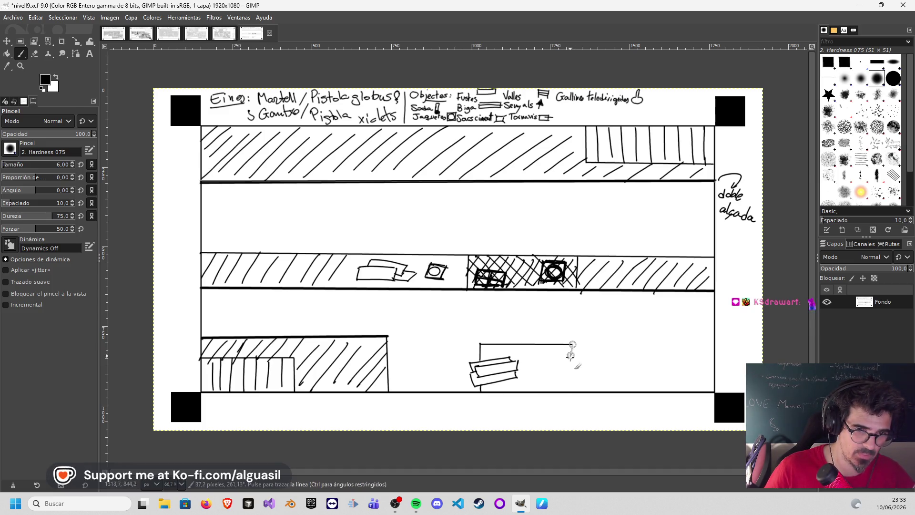
pyautogui.keyDown('shift'); pyautogui.click(574, 389); pyautogui.keyUp('shift')
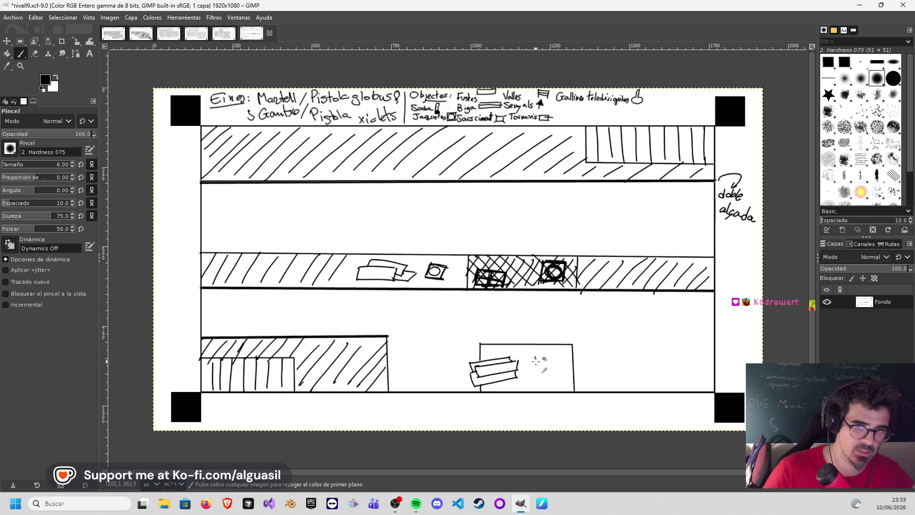
# - Draw a small square inside the frame and a small crate in the left hatched block
pyautogui.moveTo(532, 369)
pyautogui.mouseDown()
pyautogui.moveTo(545, 371)
pyautogui.moveTo(548, 357)
pyautogui.moveTo(547, 366)
pyautogui.moveTo(538, 358)
pyautogui.mouseUp()
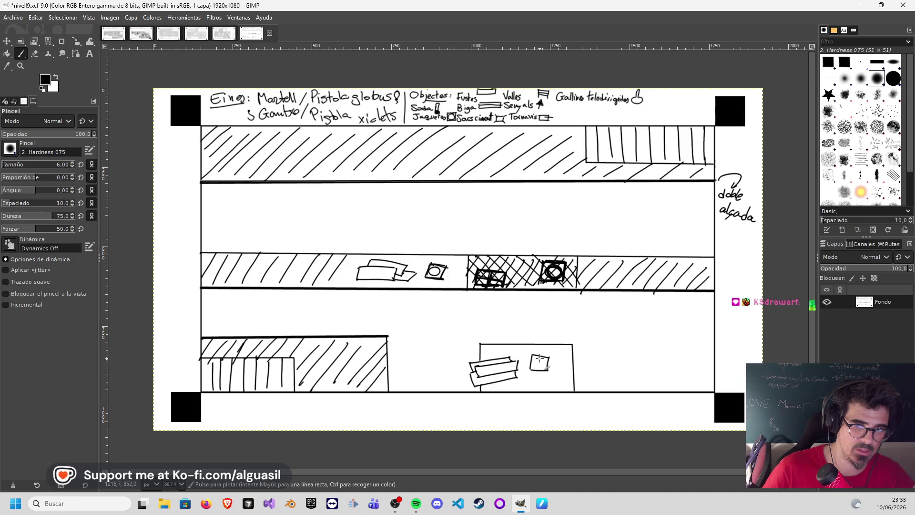
pyautogui.hotkey('ctrl', 'z')
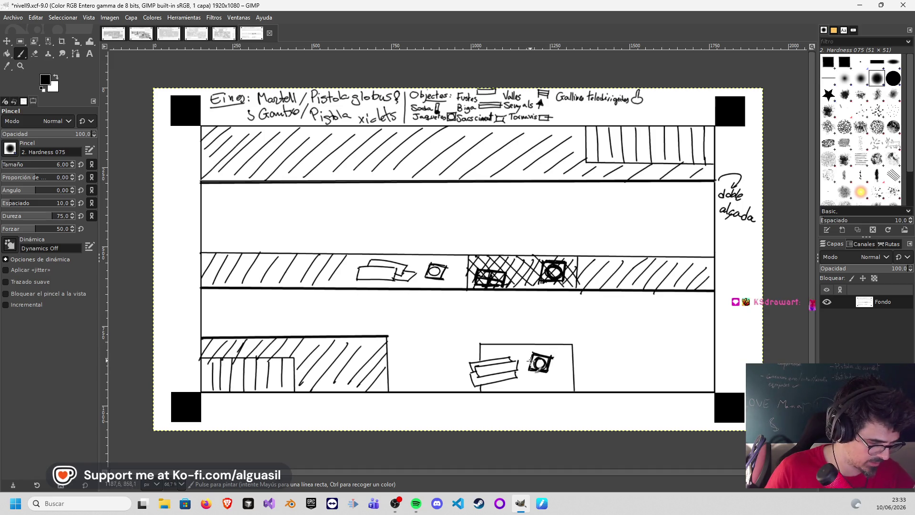
pyautogui.moveTo(337, 360); pyautogui.dragTo(334, 343)
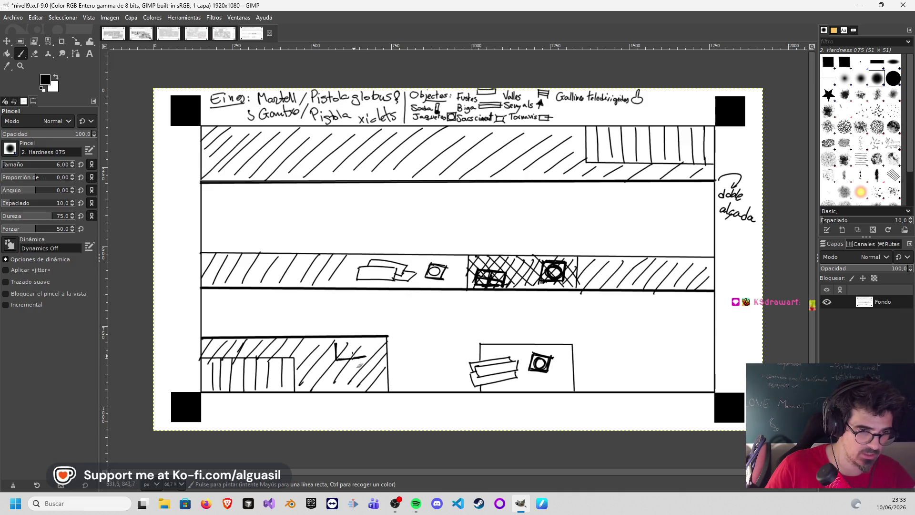
pyautogui.moveTo(365, 342); pyautogui.dragTo(366, 351)
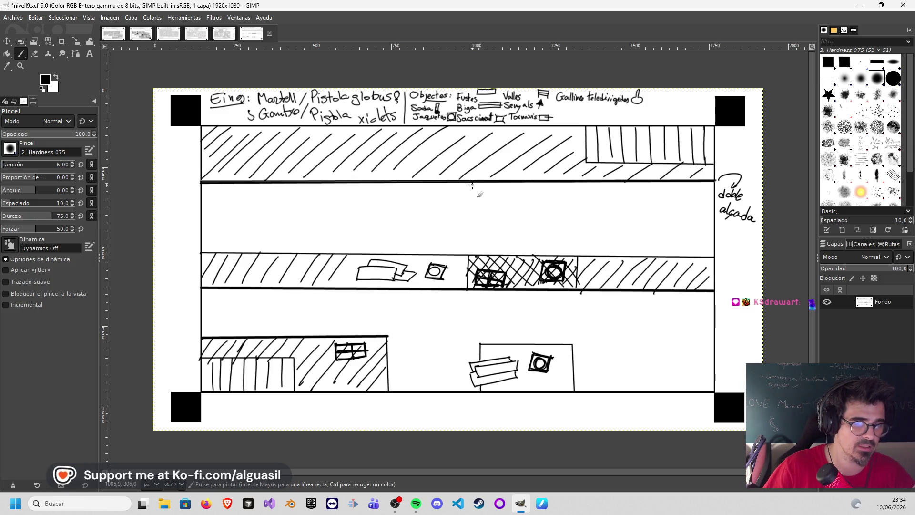
# - Try a light grey painting colour with a trial sketch, then undo the grey strokes
pyautogui.click(47, 80)
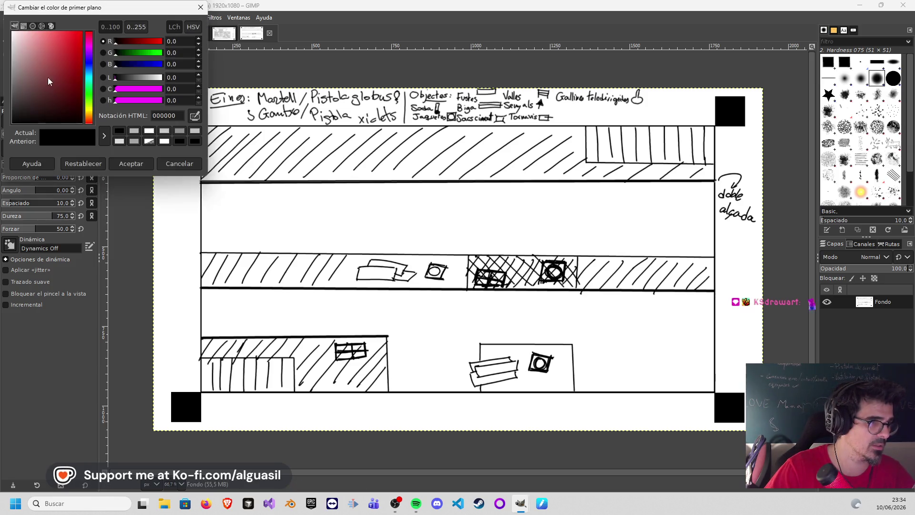
pyautogui.moveTo(45, 87); pyautogui.dragTo(11, 56)
pyautogui.click(128, 166)
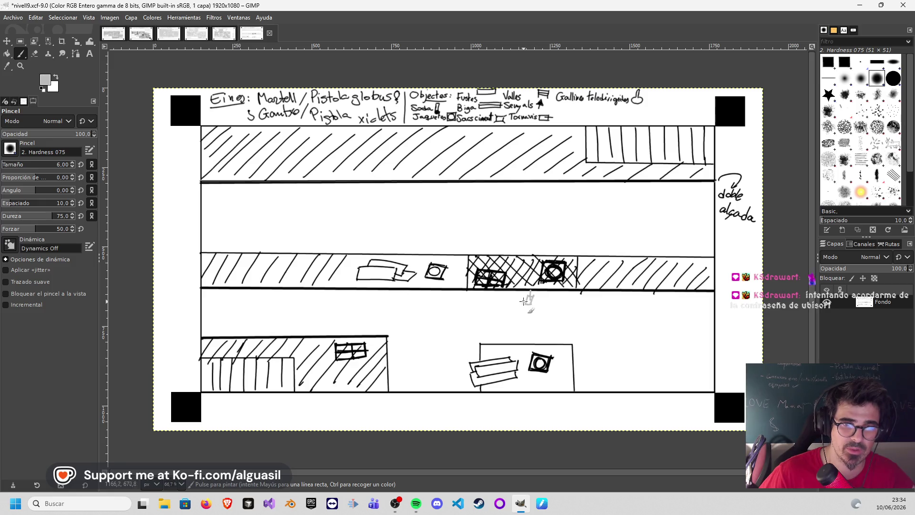
pyautogui.moveTo(513, 329)
pyautogui.mouseDown()
pyautogui.moveTo(527, 328)
pyautogui.moveTo(541, 300)
pyautogui.mouseUp()
pyautogui.hotkey('ctrl', 'z')
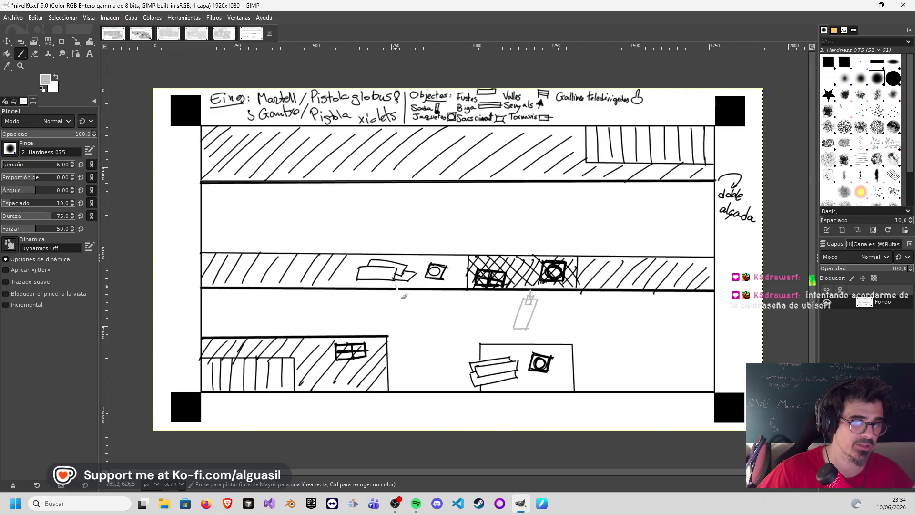
pyautogui.hotkey('ctrl', 'z')
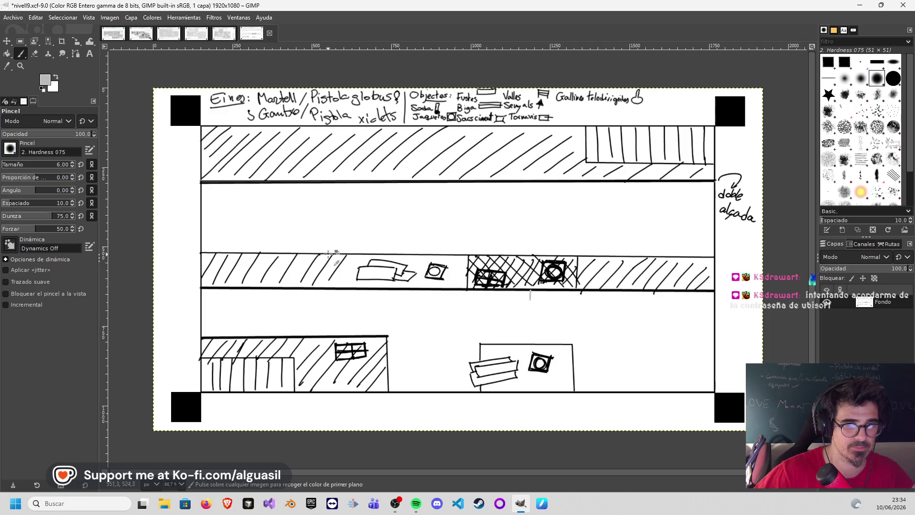
# - Set the foreground colour to the light blue a7b8e5
pyautogui.click(47, 78)
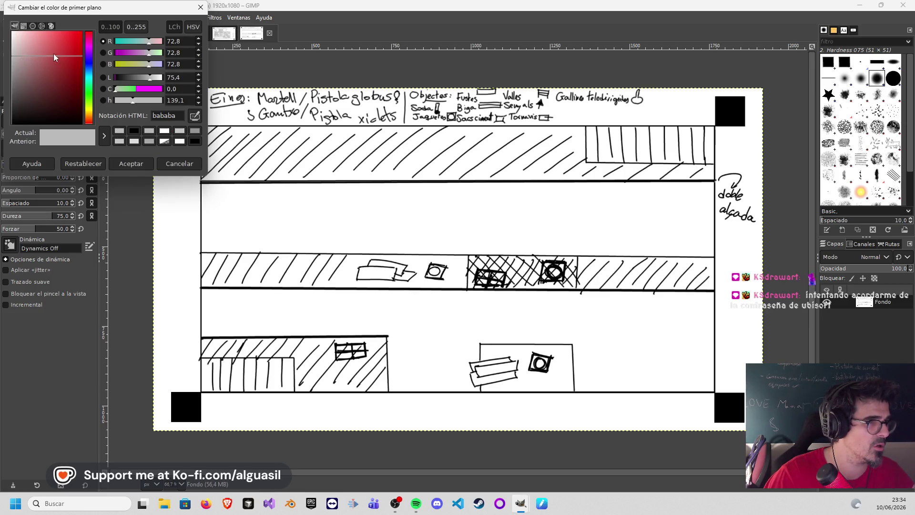
pyautogui.moveTo(92, 59); pyautogui.dragTo(94, 67)
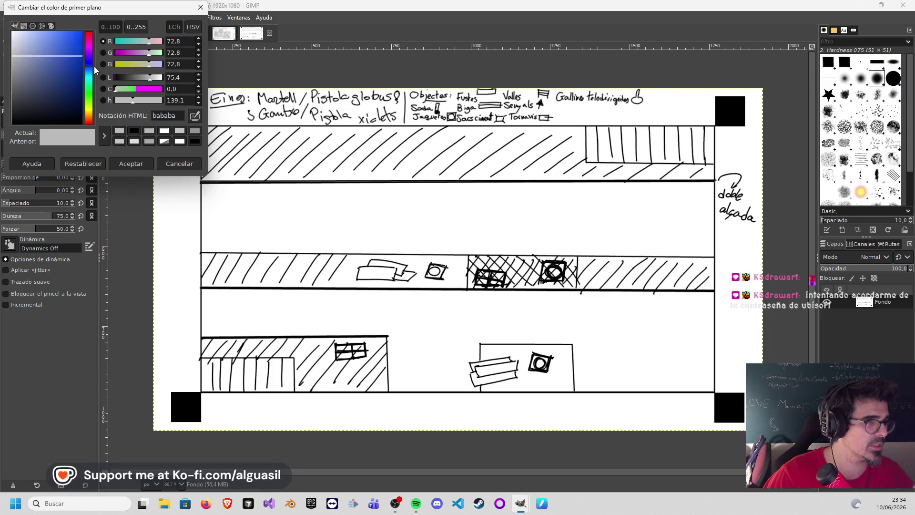
pyautogui.moveTo(20, 54)
pyautogui.mouseDown()
pyautogui.moveTo(24, 64)
pyautogui.moveTo(24, 56)
pyautogui.mouseUp()
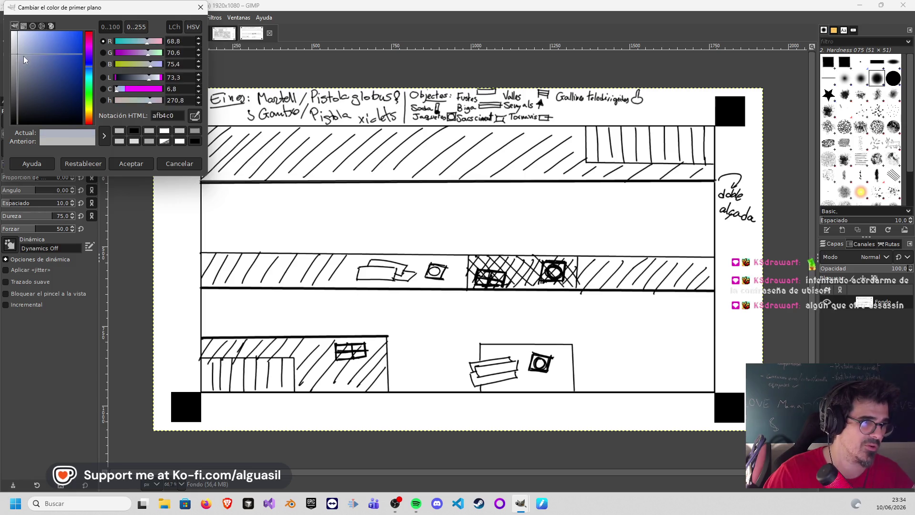
pyautogui.click(151, 163)
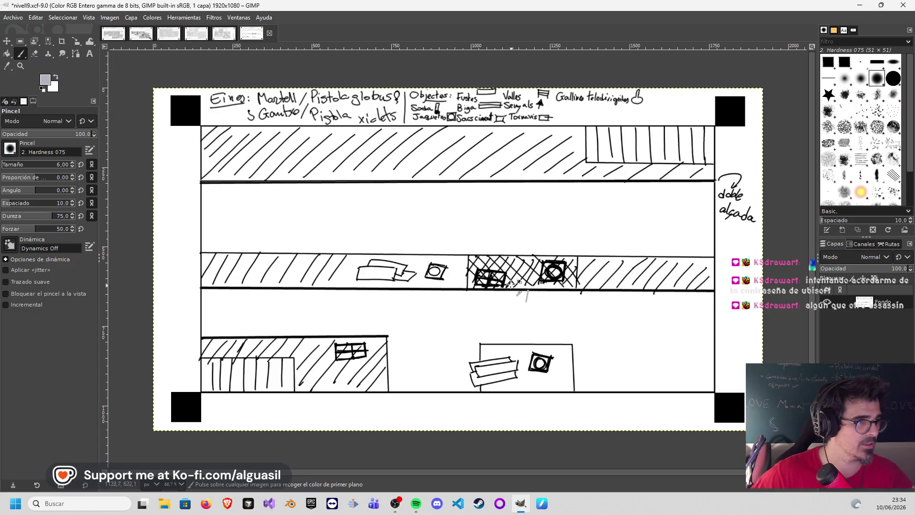
pyautogui.click(45, 79)
pyautogui.moveTo(43, 62); pyautogui.dragTo(30, 40)
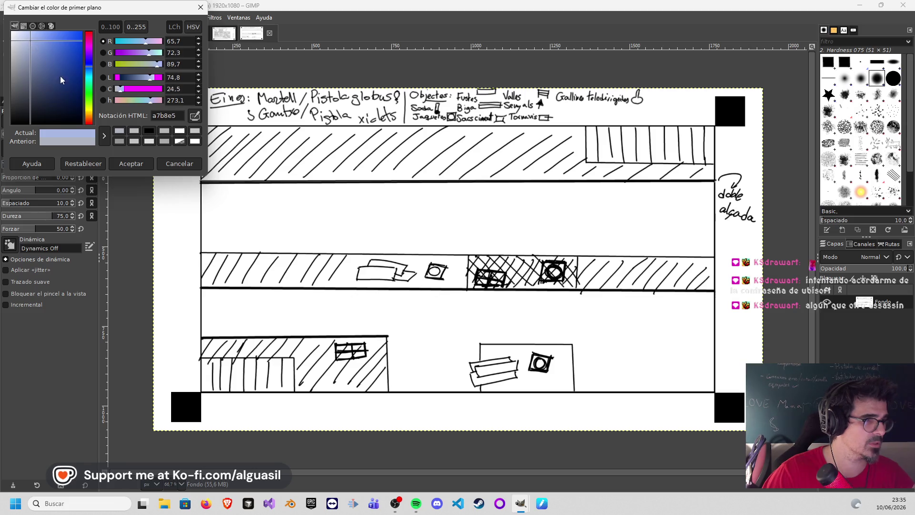
pyautogui.click(145, 164)
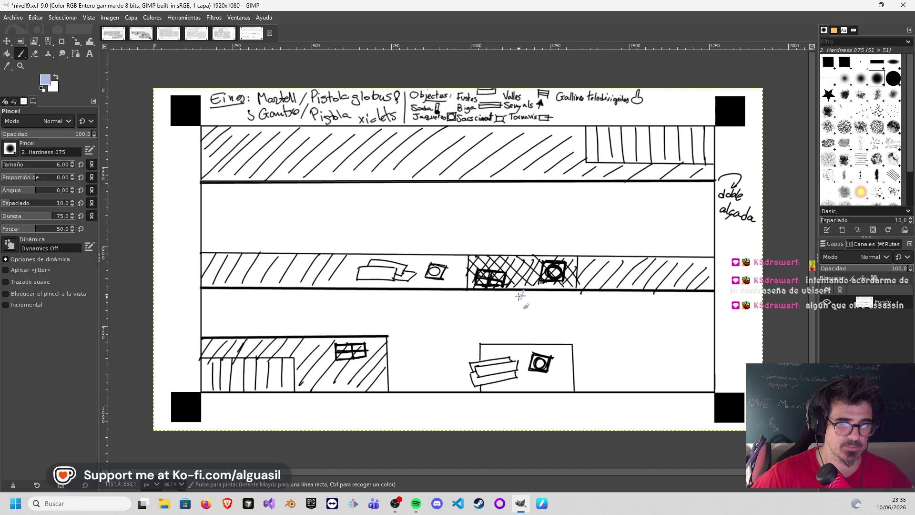
# - Sketch two light-blue tilted items, one in the lower gap and one in the upper gap
pyautogui.moveTo(521, 302); pyautogui.dragTo(509, 323)
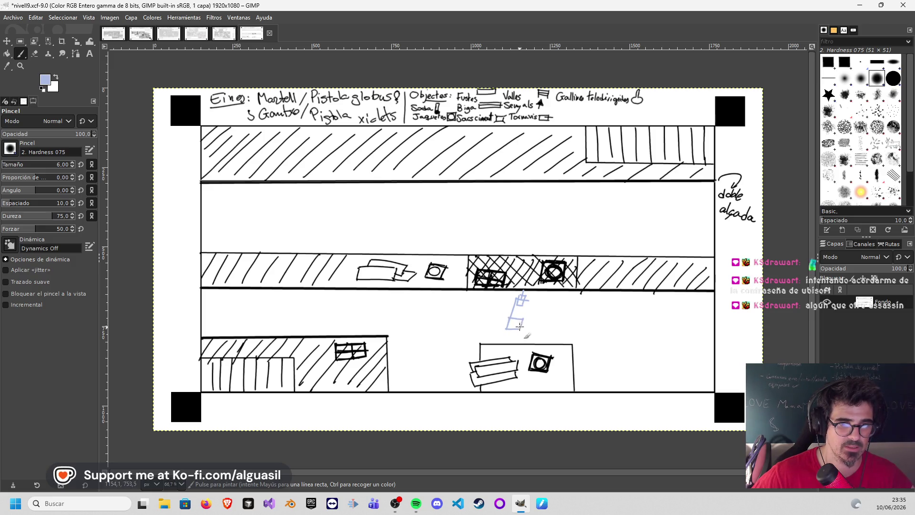
pyautogui.moveTo(528, 300); pyautogui.dragTo(522, 327)
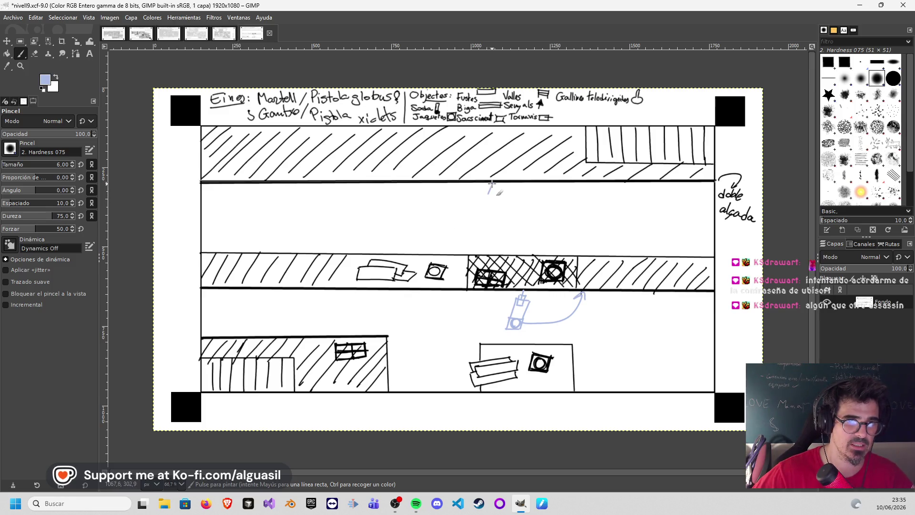
pyautogui.moveTo(491, 186); pyautogui.dragTo(482, 194)
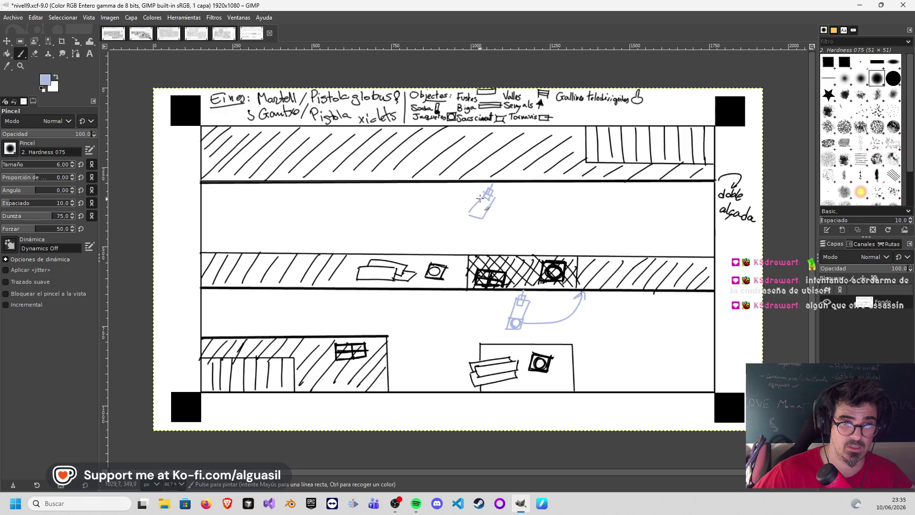
pyautogui.moveTo(485, 191); pyautogui.dragTo(472, 208)
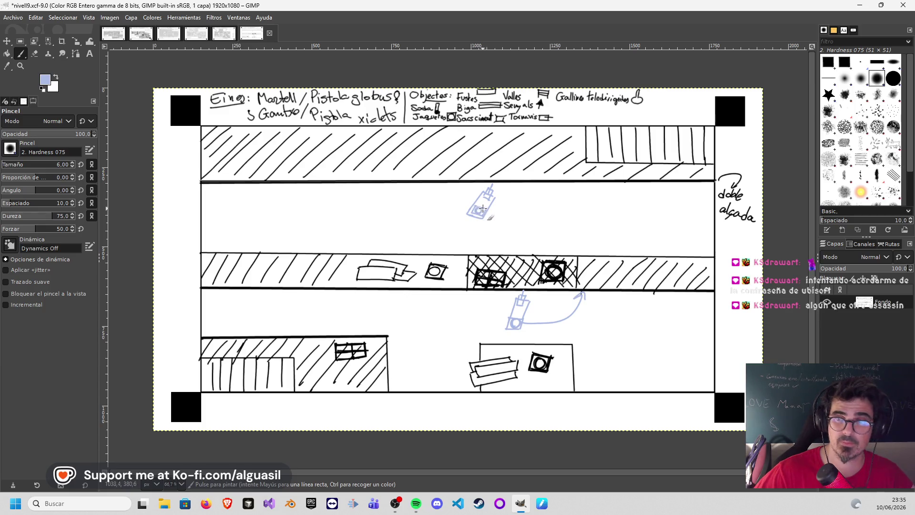
# - Add a curved arrow down into the cross-hatched block and switch to the Airbrush
pyautogui.moveTo(502, 237)
pyautogui.mouseDown()
pyautogui.moveTo(503, 247)
pyautogui.moveTo(508, 240)
pyautogui.mouseUp()
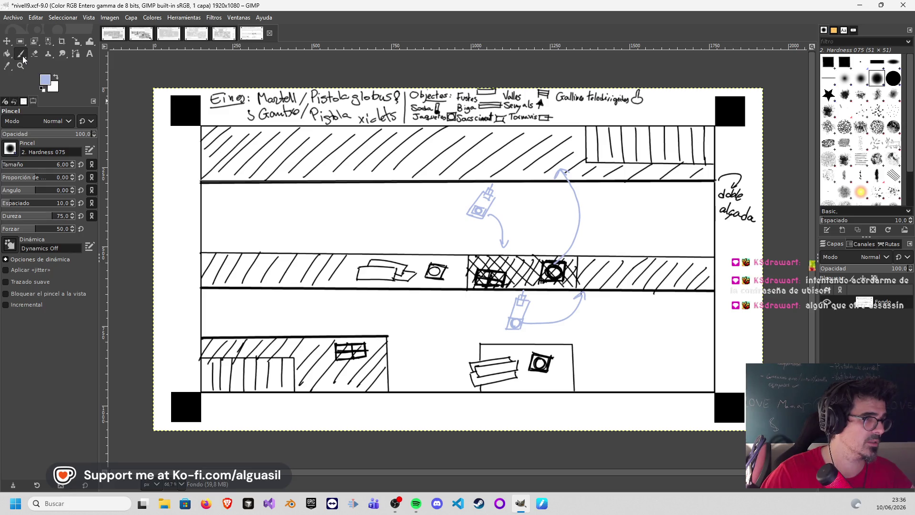
pyautogui.moveTo(24, 55)
pyautogui.mouseDown()
pyautogui.moveTo(50, 77)
pyautogui.moveTo(11, 46)
pyautogui.mouseUp()
pyautogui.click(43, 82)
# - Airbrush soft grey shading at brush size 109 across the upper white corridor
pyautogui.click(131, 163)
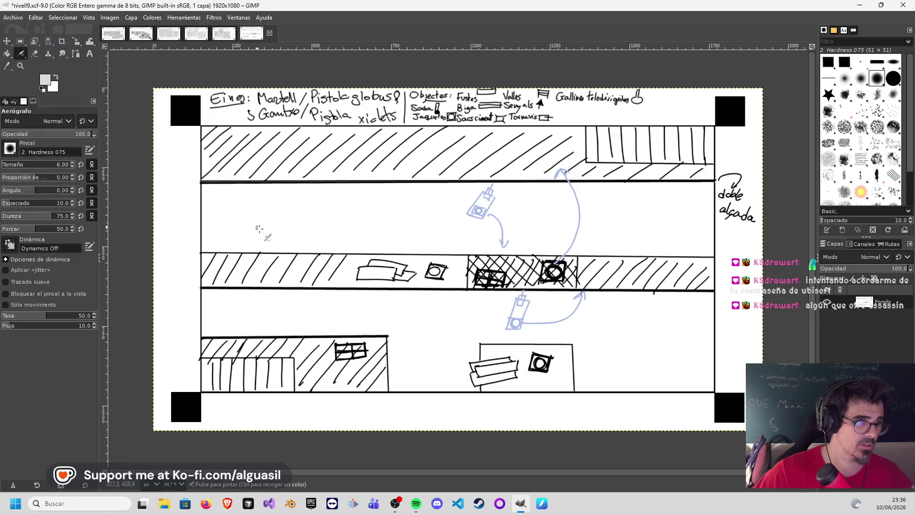
pyautogui.moveTo(22, 165); pyautogui.dragTo(25, 164)
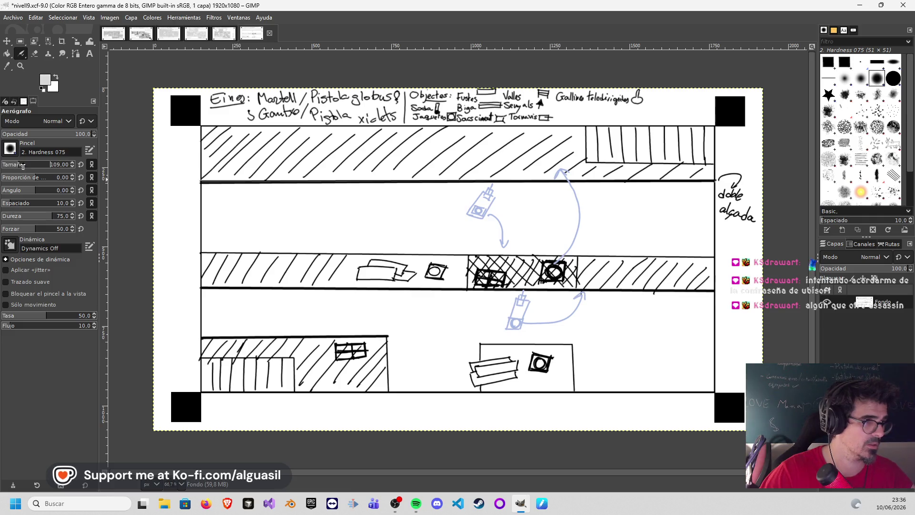
pyautogui.moveTo(213, 193)
pyautogui.mouseDown()
pyautogui.moveTo(214, 229)
pyautogui.moveTo(398, 236)
pyautogui.mouseUp()
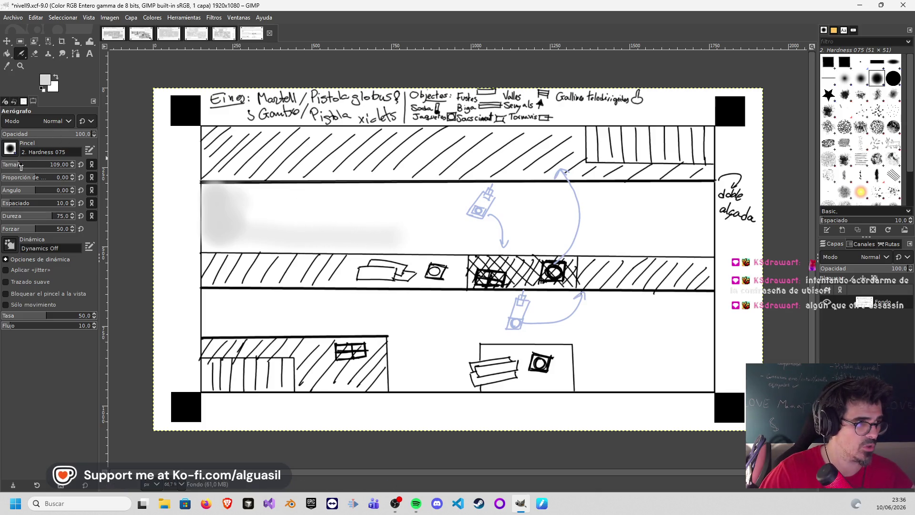
pyautogui.click(44, 81)
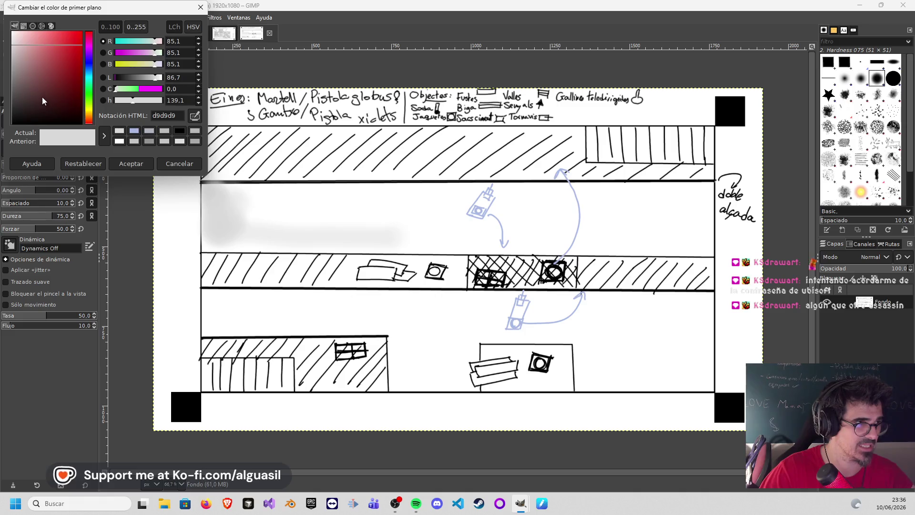
pyautogui.click(125, 159)
pyautogui.moveTo(231, 229)
pyautogui.mouseDown()
pyautogui.moveTo(214, 211)
pyautogui.moveTo(293, 234)
pyautogui.moveTo(467, 229)
pyautogui.moveTo(476, 238)
pyautogui.moveTo(416, 242)
pyautogui.moveTo(345, 228)
pyautogui.moveTo(453, 218)
pyautogui.moveTo(431, 196)
pyautogui.moveTo(253, 202)
pyautogui.moveTo(378, 208)
pyautogui.moveTo(348, 220)
pyautogui.moveTo(402, 214)
pyautogui.mouseUp()
pyautogui.moveTo(495, 213)
pyautogui.mouseDown()
pyautogui.moveTo(505, 198)
pyautogui.moveTo(555, 203)
pyautogui.moveTo(555, 240)
pyautogui.moveTo(529, 241)
pyautogui.moveTo(522, 217)
pyautogui.moveTo(598, 200)
pyautogui.moveTo(694, 198)
pyautogui.moveTo(699, 245)
pyautogui.moveTo(585, 244)
pyautogui.moveTo(637, 241)
pyautogui.moveTo(672, 223)
pyautogui.moveTo(635, 207)
pyautogui.moveTo(586, 210)
pyautogui.mouseUp()
# - Undo the first lower-corridor stroke and choose a lighter grey paint colour
pyautogui.moveTo(464, 298)
pyautogui.mouseDown()
pyautogui.moveTo(482, 301)
pyautogui.moveTo(428, 297)
pyautogui.mouseUp()
pyautogui.hotkey('ctrl', 'z')
pyautogui.keyDown('ctrl'); pyautogui.click(504, 308); pyautogui.keyUp('ctrl')
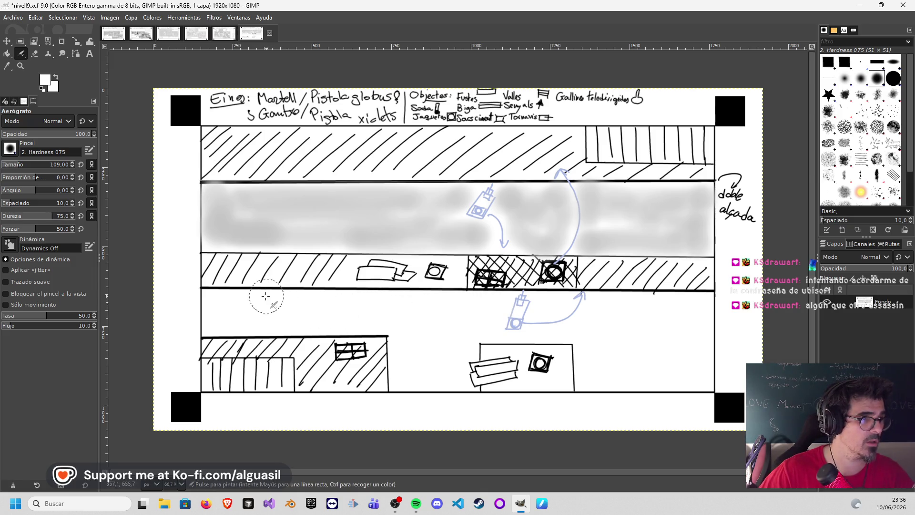
pyautogui.click(46, 80)
pyautogui.moveTo(53, 82); pyautogui.dragTo(11, 48)
pyautogui.click(131, 164)
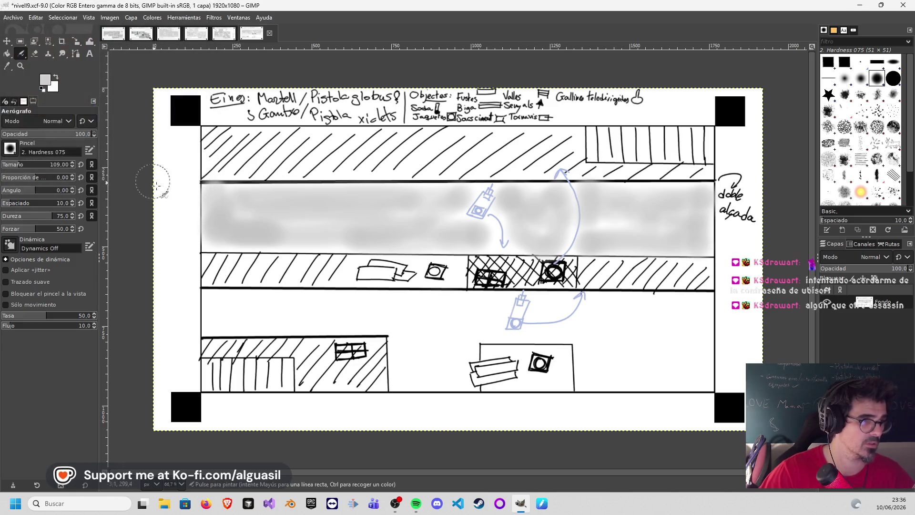
# - Airbrush light grey along the lower corridor from its left side to its right end
pyautogui.moveTo(210, 318)
pyautogui.mouseDown()
pyautogui.moveTo(214, 302)
pyautogui.moveTo(245, 295)
pyautogui.moveTo(479, 312)
pyautogui.moveTo(455, 355)
pyautogui.moveTo(471, 341)
pyautogui.moveTo(431, 370)
pyautogui.moveTo(398, 364)
pyautogui.moveTo(421, 326)
pyautogui.moveTo(387, 314)
pyautogui.moveTo(204, 326)
pyautogui.moveTo(210, 303)
pyautogui.moveTo(369, 307)
pyautogui.moveTo(390, 318)
pyautogui.moveTo(233, 329)
pyautogui.moveTo(272, 319)
pyautogui.mouseUp()
pyautogui.hotkey('ctrl', 'z')
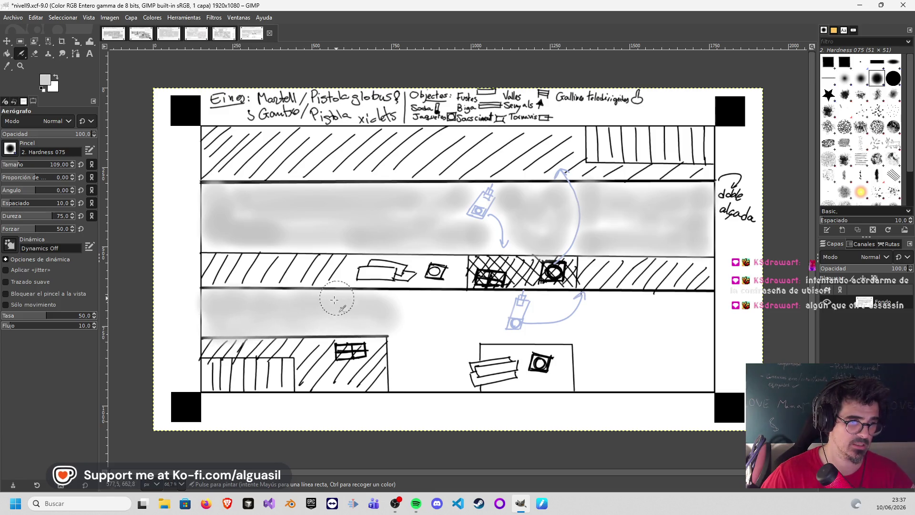
pyautogui.moveTo(472, 303)
pyautogui.mouseDown()
pyautogui.moveTo(494, 303)
pyautogui.moveTo(414, 319)
pyautogui.moveTo(485, 330)
pyautogui.moveTo(421, 328)
pyautogui.moveTo(398, 343)
pyautogui.moveTo(395, 369)
pyautogui.moveTo(407, 379)
pyautogui.moveTo(457, 374)
pyautogui.moveTo(444, 357)
pyautogui.moveTo(412, 345)
pyautogui.moveTo(457, 377)
pyautogui.mouseUp()
pyautogui.moveTo(510, 327)
pyautogui.mouseDown()
pyautogui.moveTo(574, 330)
pyautogui.moveTo(594, 311)
pyautogui.mouseUp()
pyautogui.moveTo(608, 304)
pyautogui.mouseDown()
pyautogui.moveTo(701, 300)
pyautogui.moveTo(628, 308)
pyautogui.mouseUp()
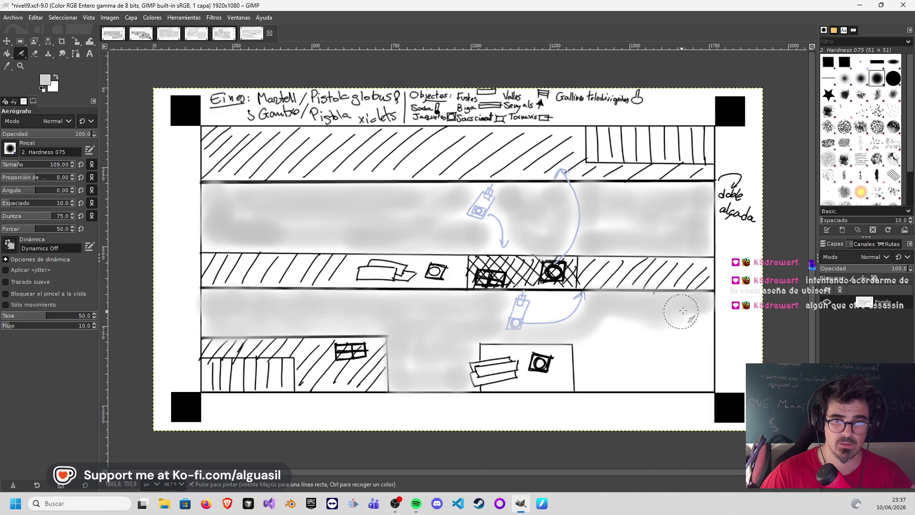
pyautogui.moveTo(699, 342)
pyautogui.mouseDown()
pyautogui.moveTo(698, 374)
pyautogui.moveTo(581, 379)
pyautogui.moveTo(673, 379)
pyautogui.moveTo(583, 359)
pyautogui.moveTo(658, 341)
pyautogui.mouseUp()
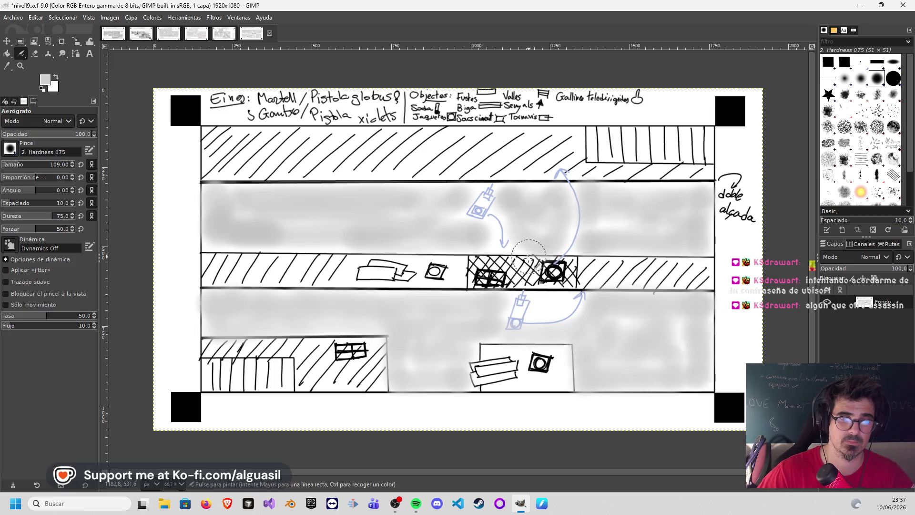
pyautogui.moveTo(512, 275); pyautogui.dragTo(519, 270)
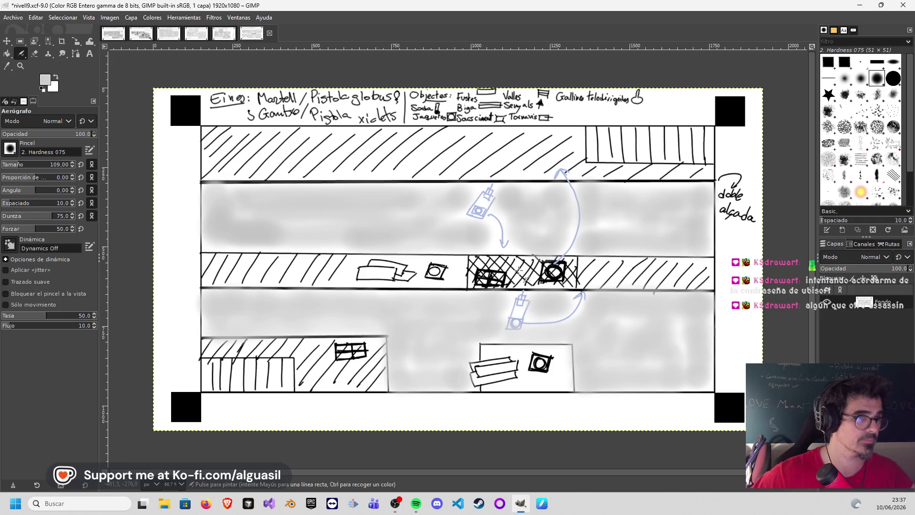
# - Save the nivell9 sketch
pyautogui.click(19, 18)
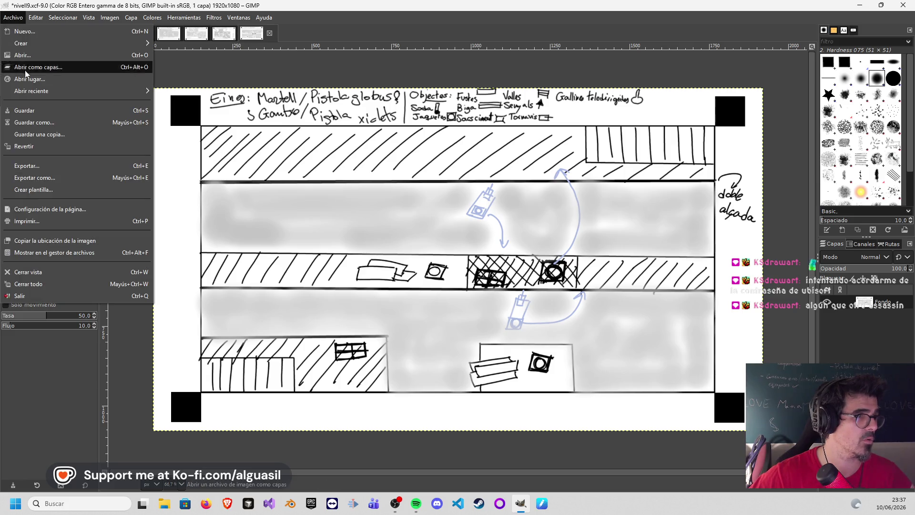
pyautogui.click(28, 116)
pyautogui.press('p')
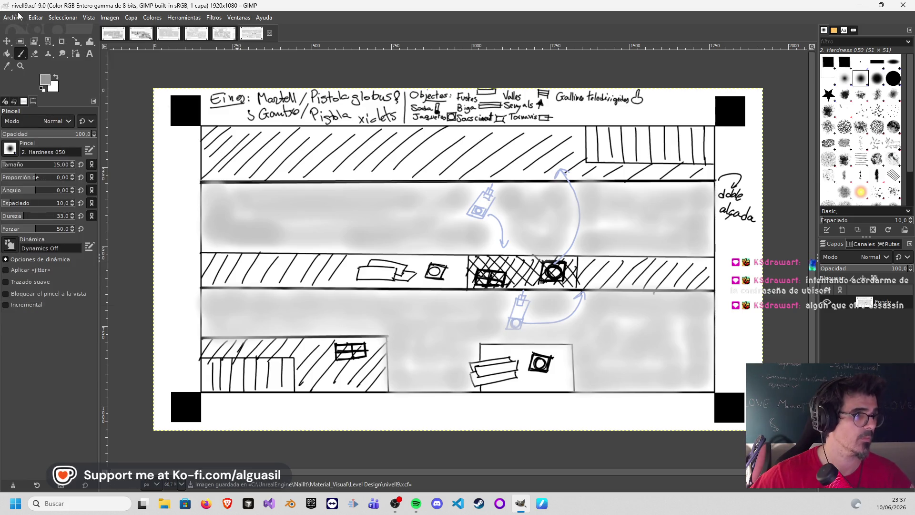
# - Open the BaseNivells.xcf level template
pyautogui.click(14, 17)
pyautogui.click(31, 52)
pyautogui.click(121, 62)
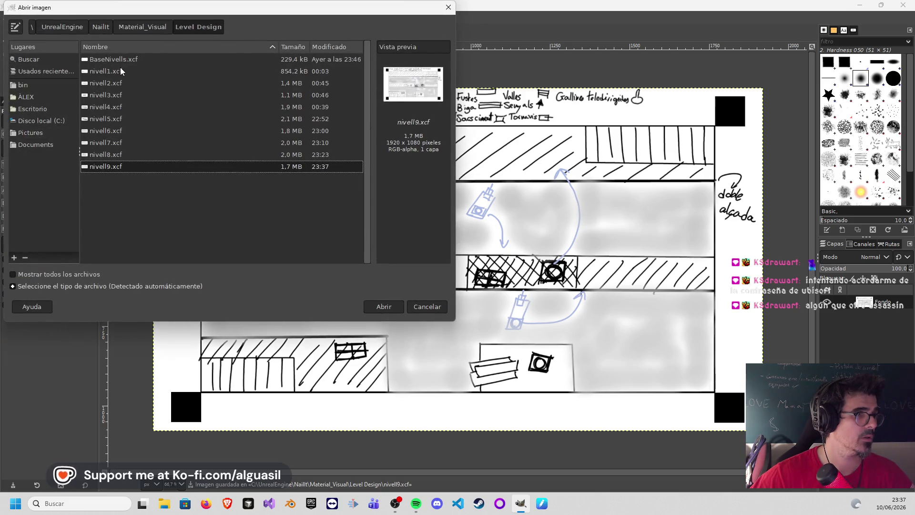
pyautogui.doubleClick(122, 62)
# - Save the template as a new file named nivell10.xcf
pyautogui.click(13, 17)
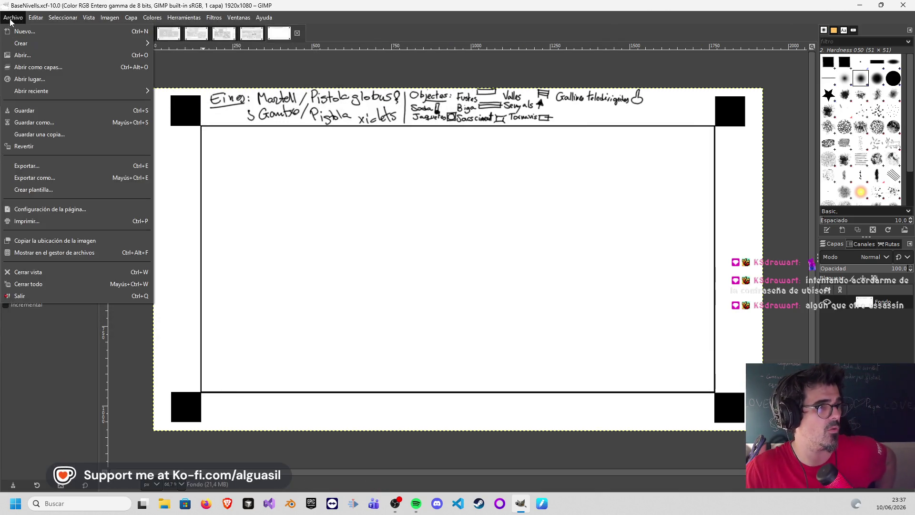
pyautogui.click(28, 121)
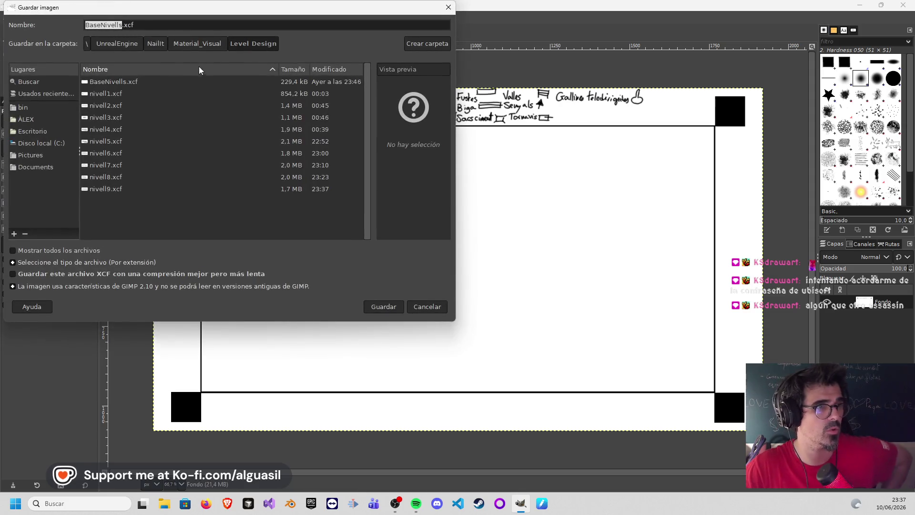
pyautogui.click(111, 190)
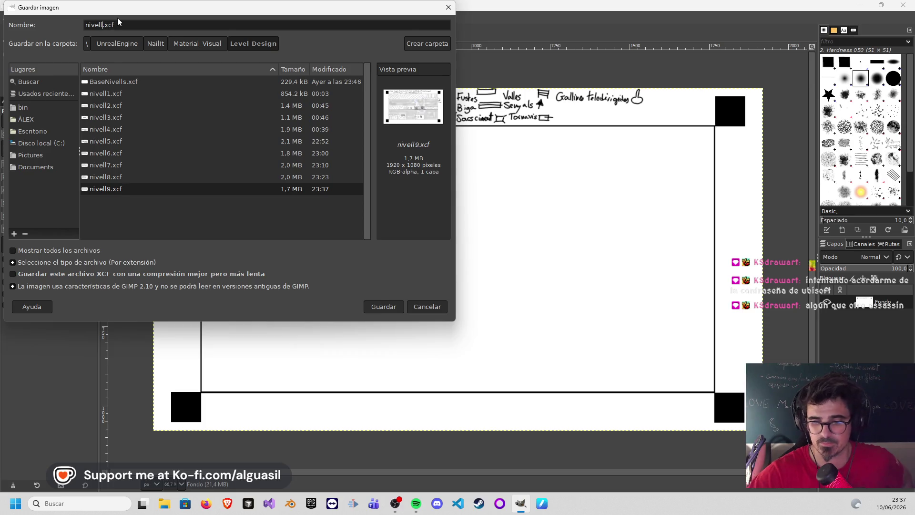
pyautogui.write('10')
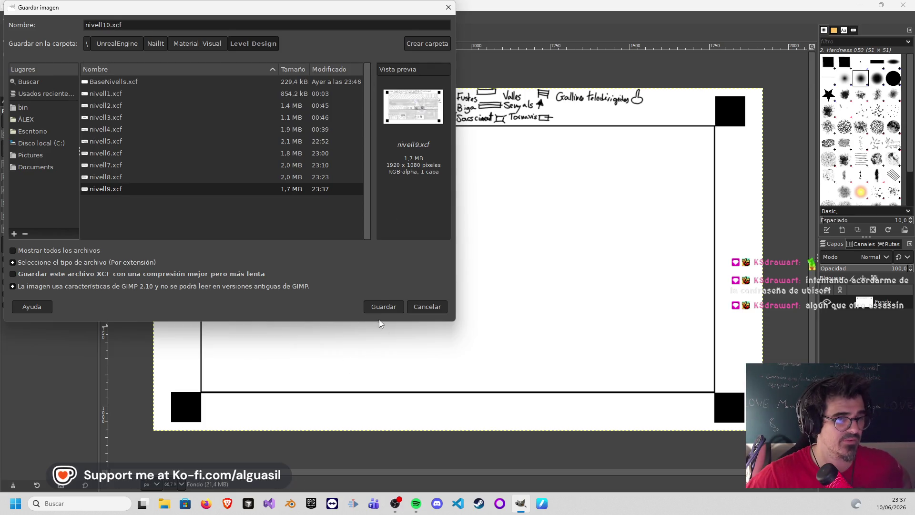
pyautogui.click(382, 307)
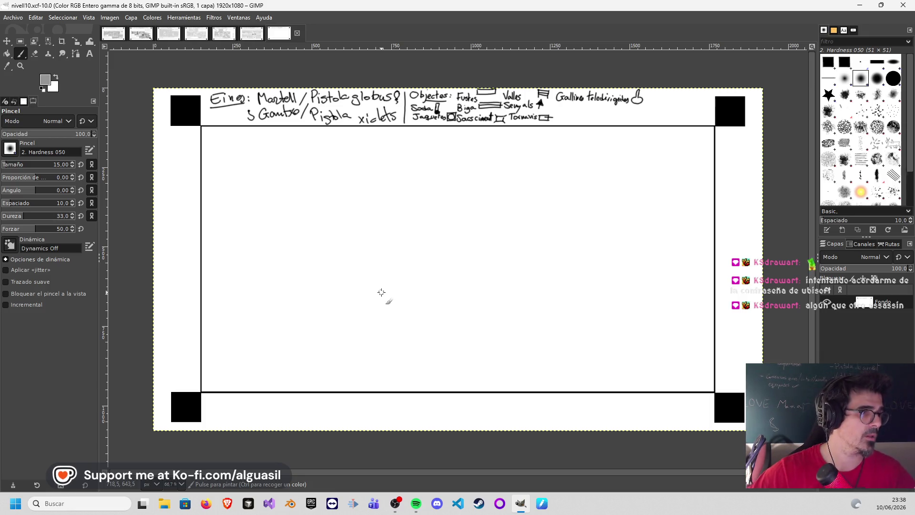
# - Draw a thin trial airbrush line straight down from the top border
pyautogui.press('a')
pyautogui.click(44, 84)
pyautogui.moveTo(50, 93)
pyautogui.mouseDown()
pyautogui.moveTo(25, 76)
pyautogui.moveTo(3, 138)
pyautogui.mouseUp()
pyautogui.click(119, 164)
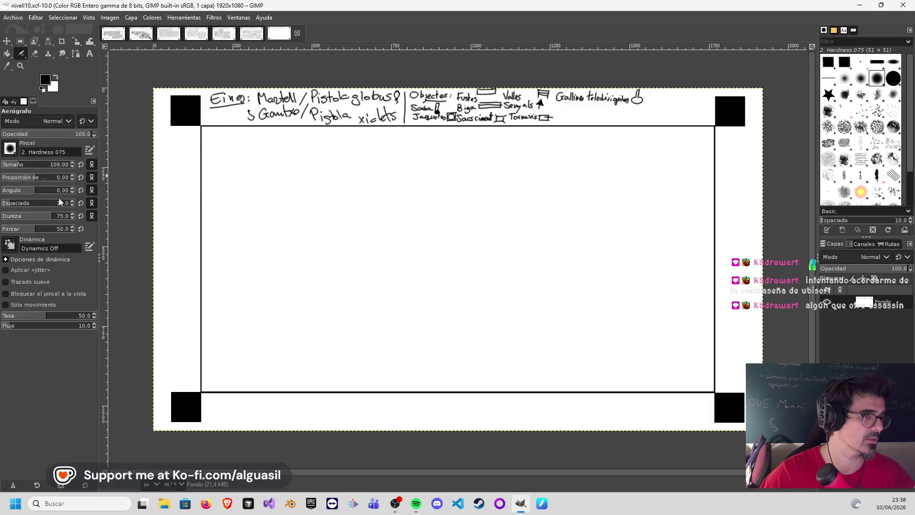
pyautogui.moveTo(8, 168); pyautogui.dragTo(2, 168)
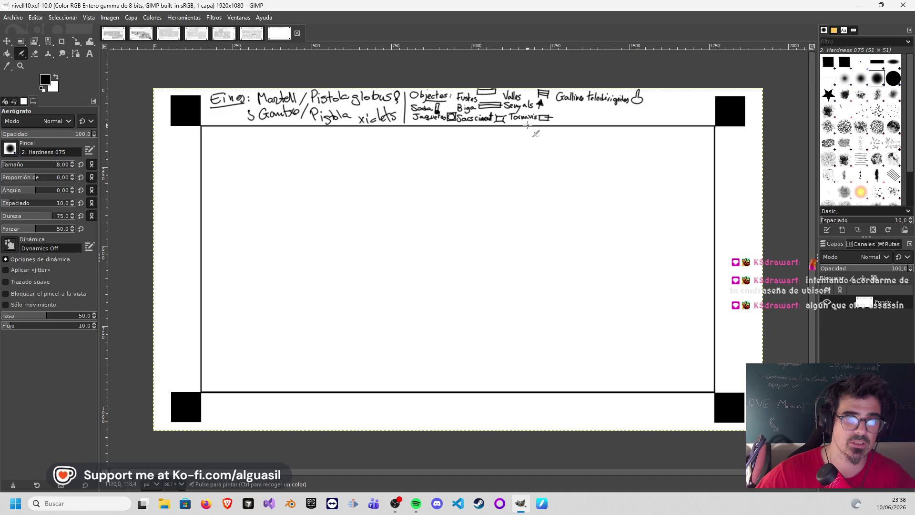
pyautogui.click(529, 126)
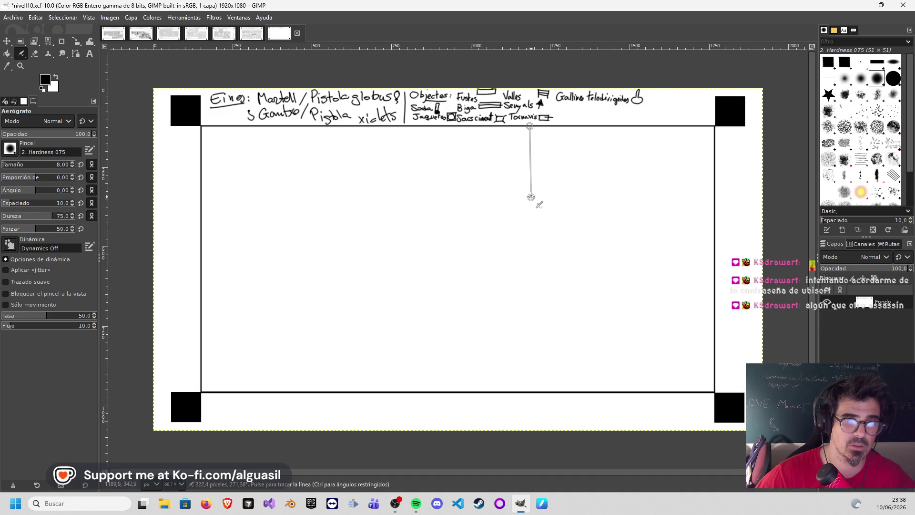
pyautogui.keyDown('shift'); pyautogui.click(530, 192); pyautogui.keyUp('shift')
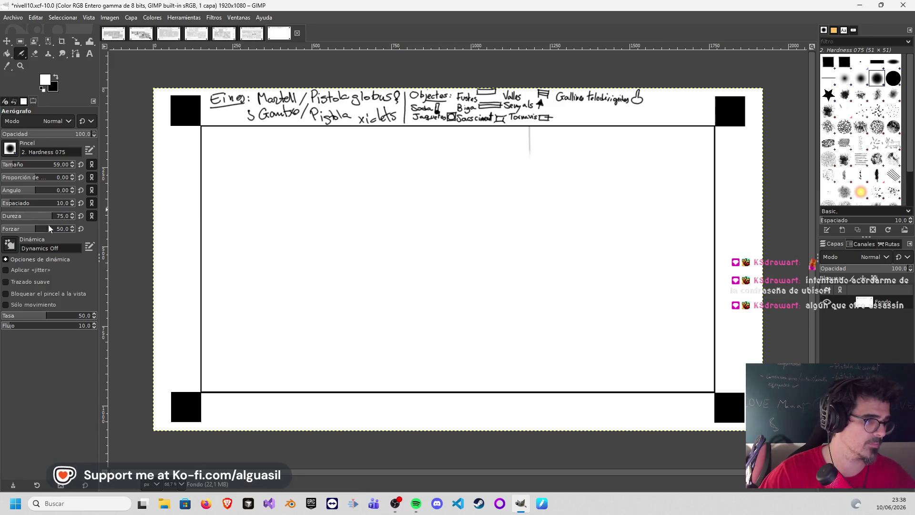
# - Paint the trial line and its leftover marks out in white with a softer brush
pyautogui.click(37, 216)
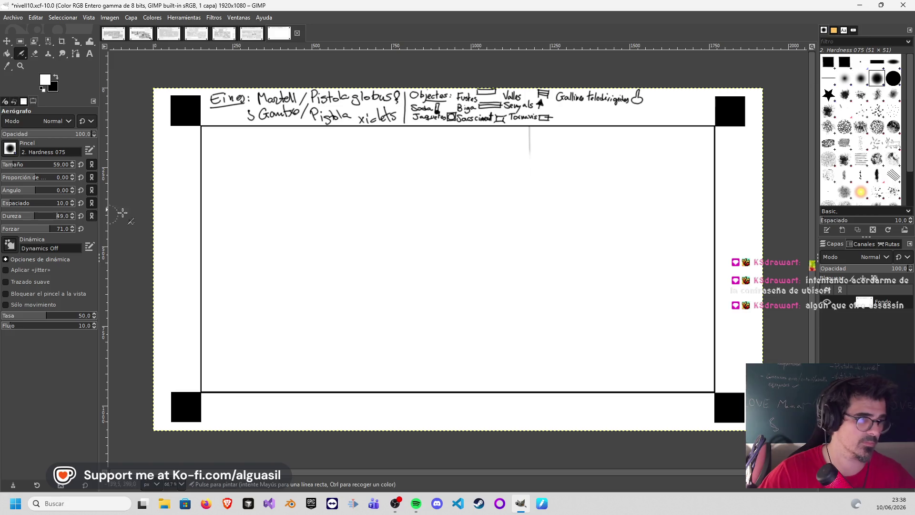
pyautogui.moveTo(530, 151); pyautogui.dragTo(523, 145)
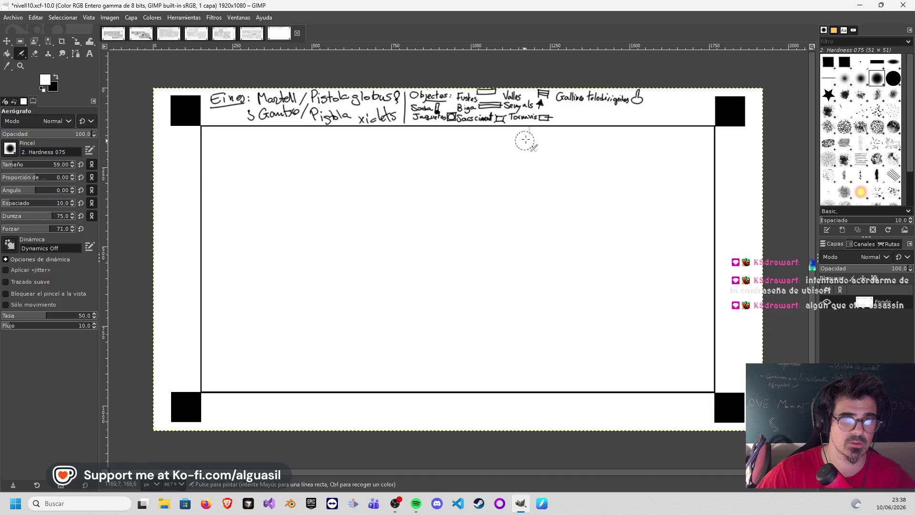
pyautogui.moveTo(529, 137); pyautogui.dragTo(528, 143)
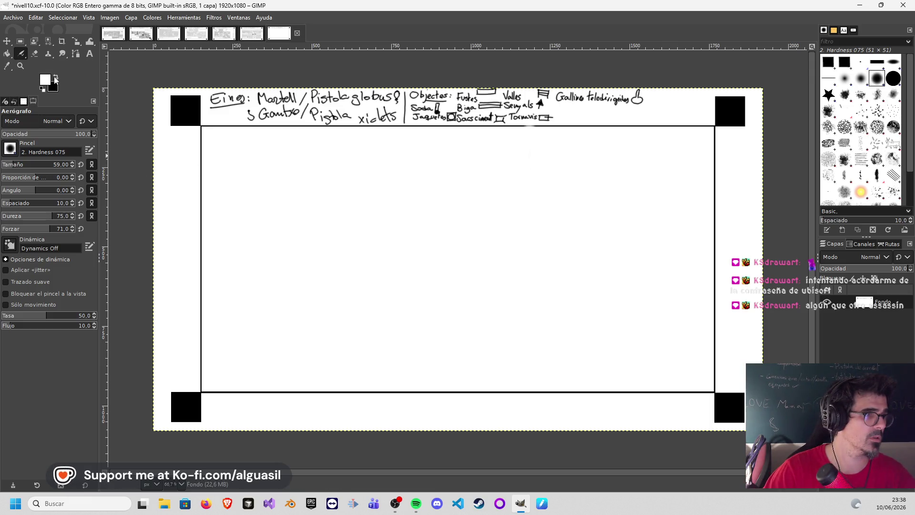
# - Switch to the Paintbrush with black as the painting colour
pyautogui.click(36, 54)
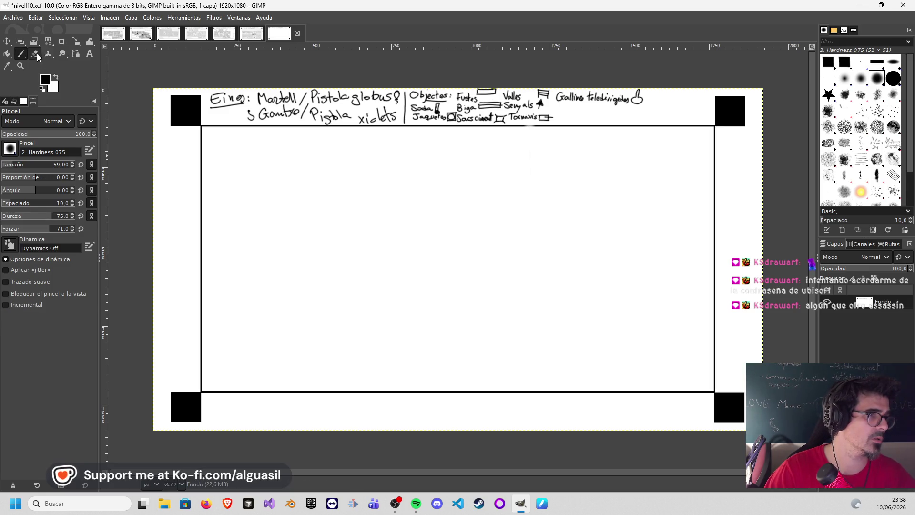
pyautogui.click(44, 80)
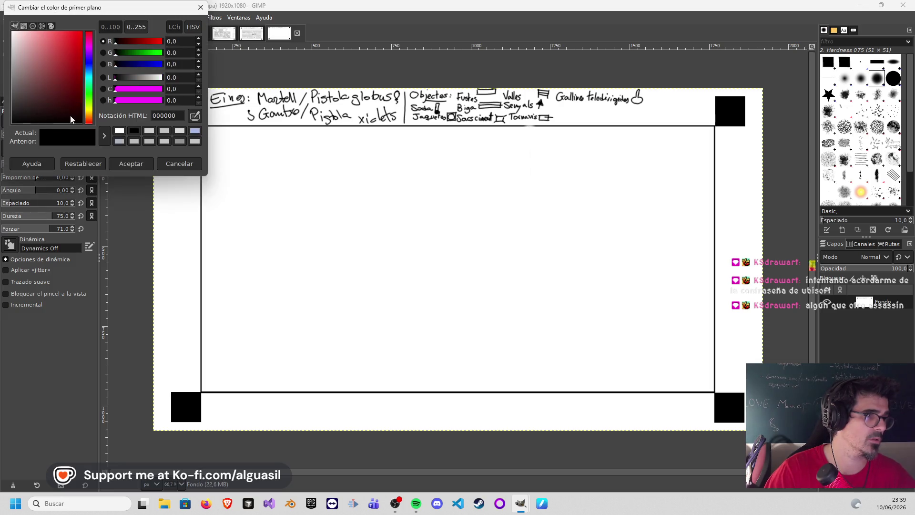
pyautogui.click(127, 165)
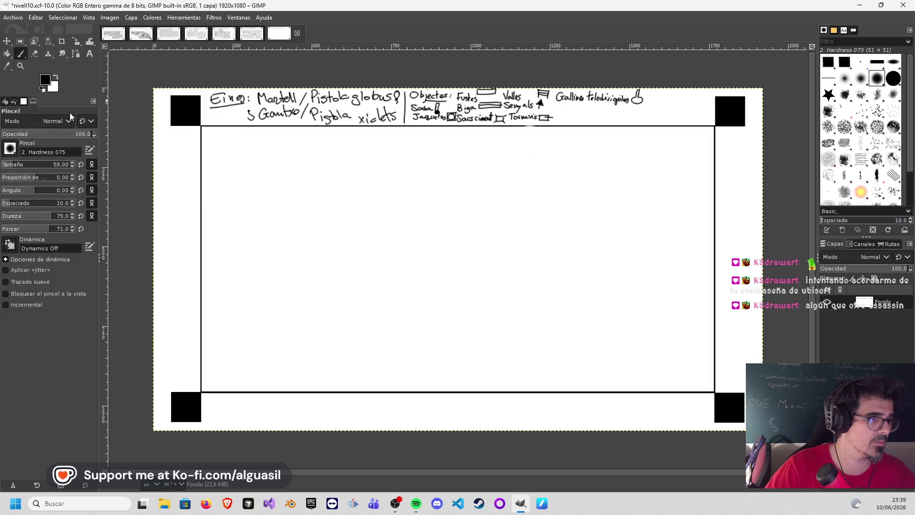
# - Paint a thin black vertical wall and a horizontal ledge out to the right border
pyautogui.moveTo(17, 170); pyautogui.dragTo(6, 167)
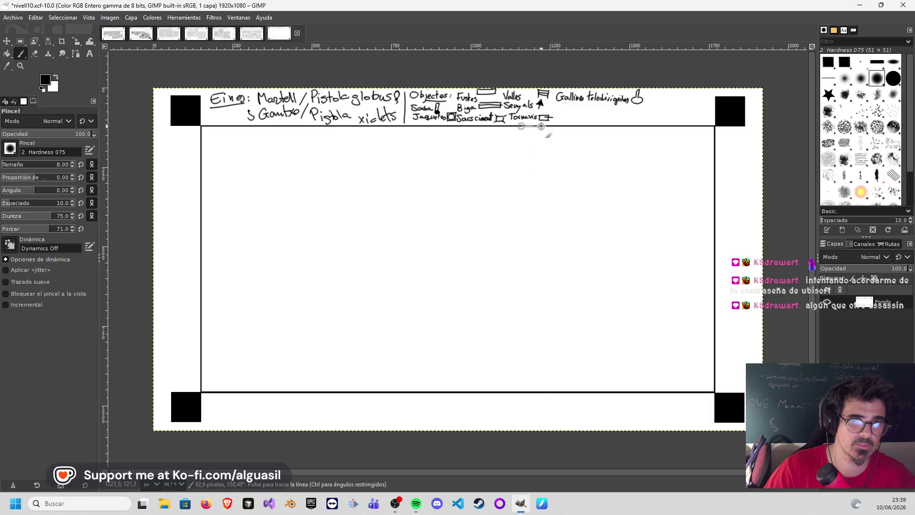
pyautogui.keyDown('shift'); pyautogui.click(543, 126); pyautogui.keyUp('shift')
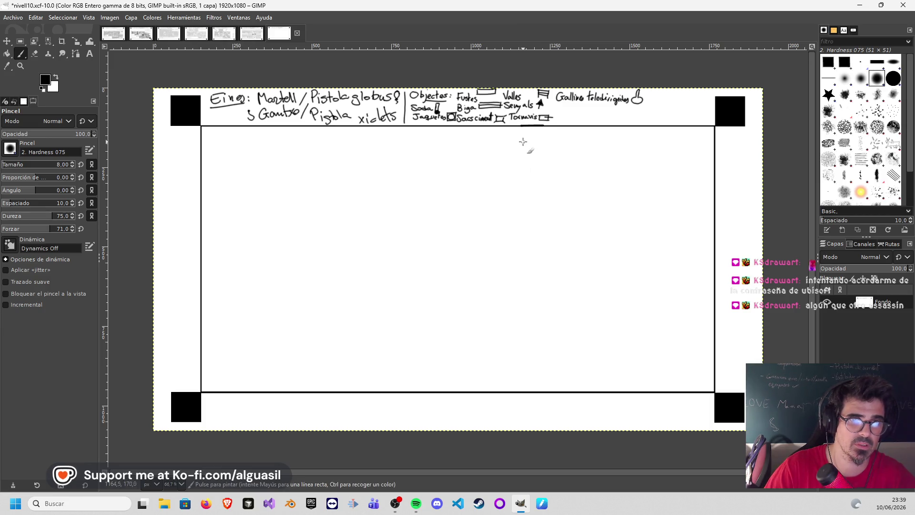
pyautogui.hotkey('ctrl', 'z')
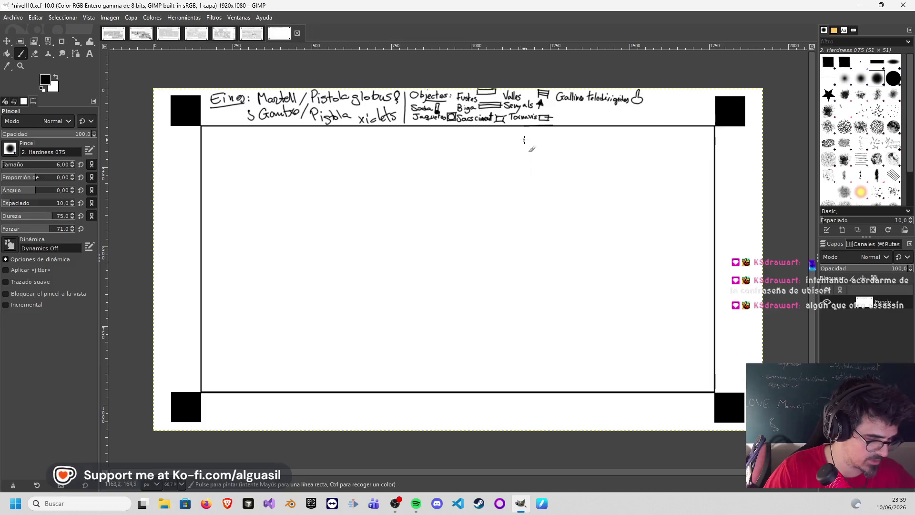
pyautogui.click(541, 126)
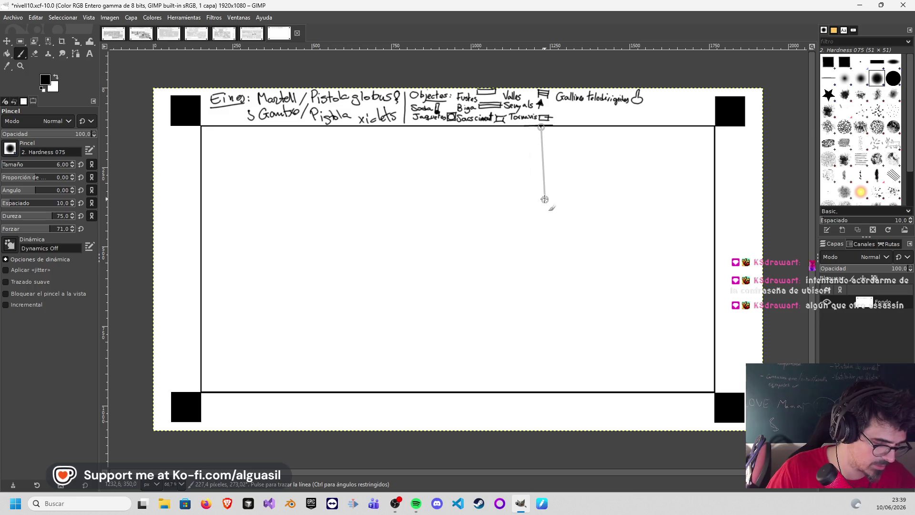
pyautogui.keyDown('shift'); pyautogui.click(542, 196); pyautogui.keyUp('shift')
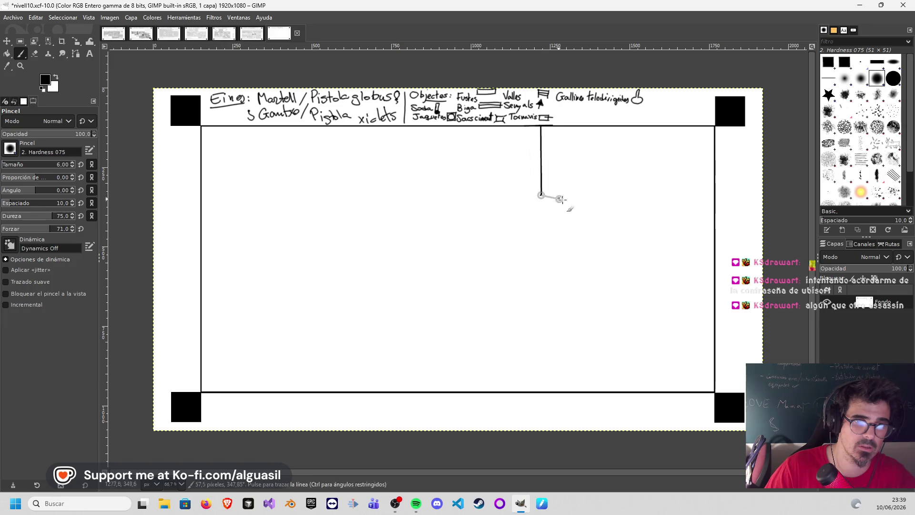
pyautogui.keyDown('shift'); pyautogui.click(713, 198); pyautogui.keyUp('shift')
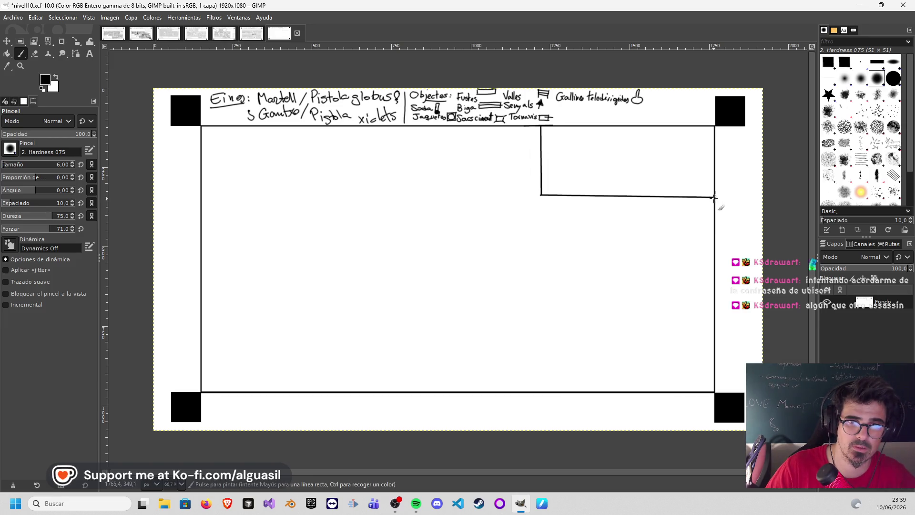
pyautogui.keyDown('shift'); pyautogui.click(540, 195); pyautogui.keyUp('shift')
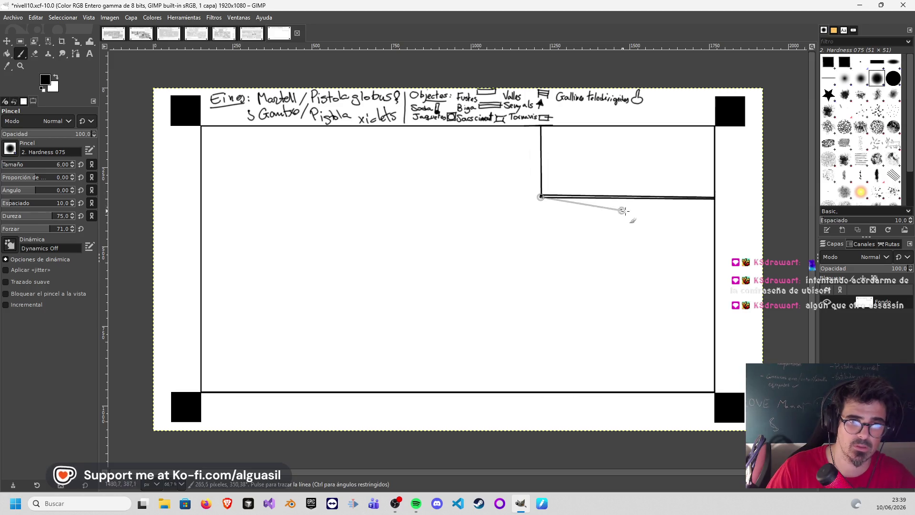
pyautogui.keyDown('shift'); pyautogui.click(716, 196); pyautogui.keyUp('shift')
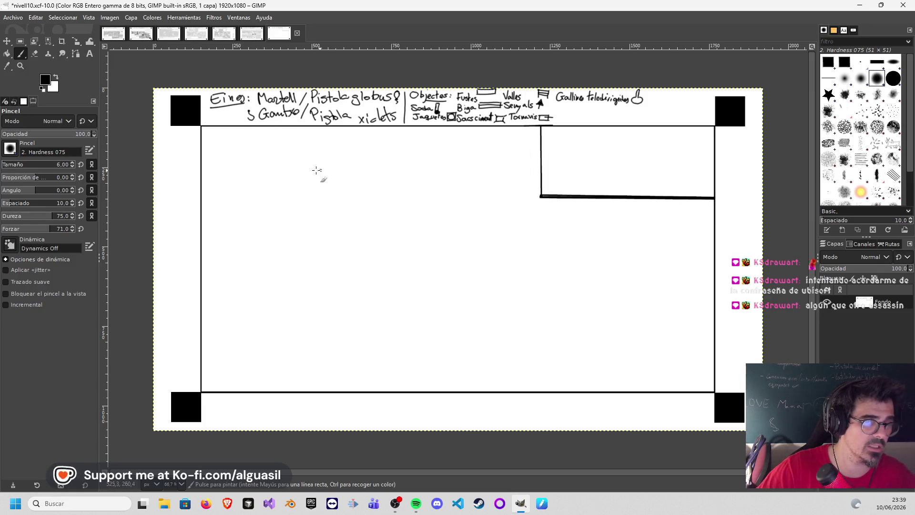
# - Select a square area in the upper middle and fill it solid black
pyautogui.click(21, 42)
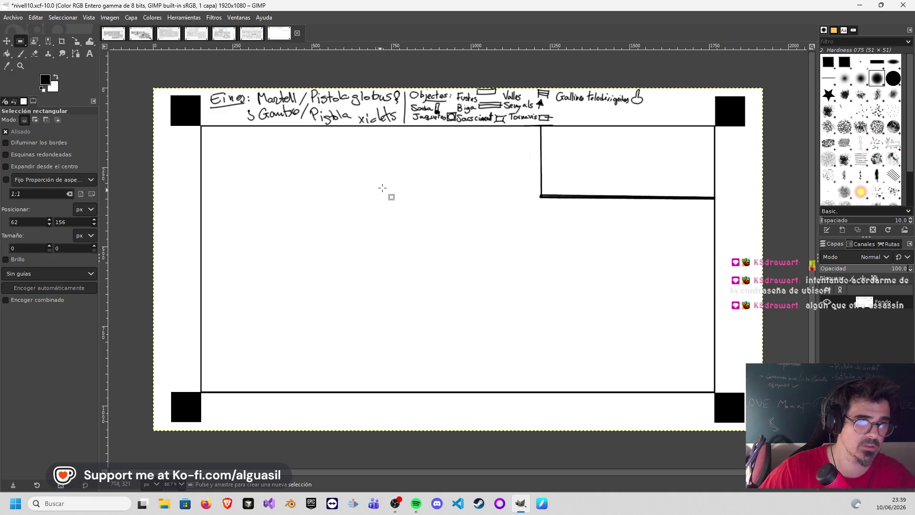
pyautogui.moveTo(401, 186); pyautogui.dragTo(438, 218)
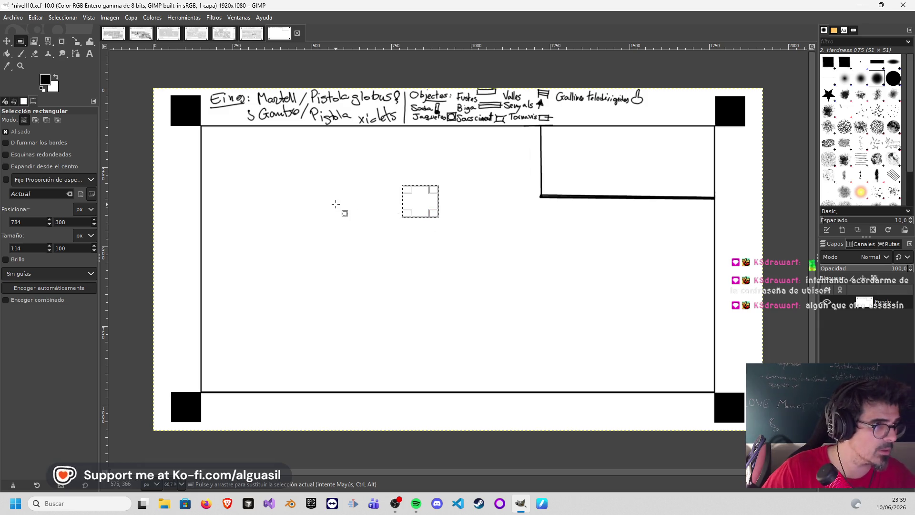
pyautogui.click(8, 54)
pyautogui.click(416, 198)
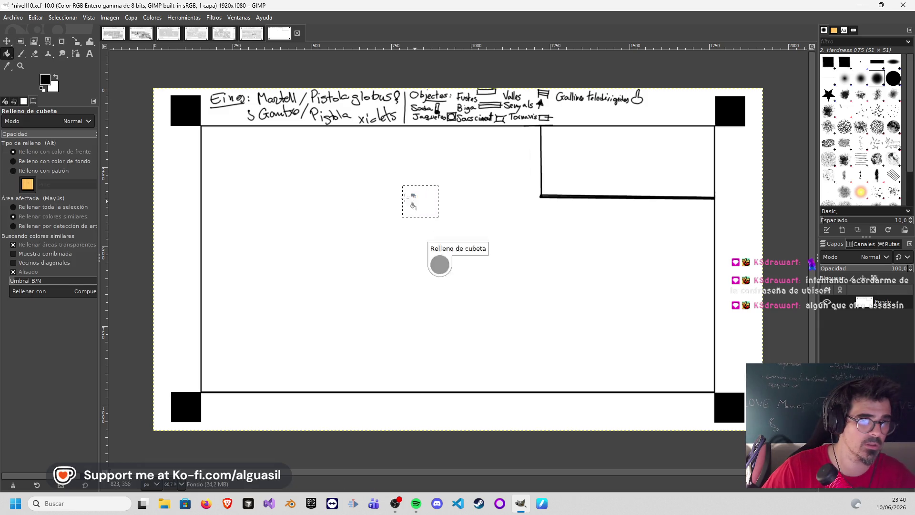
pyautogui.click(20, 41)
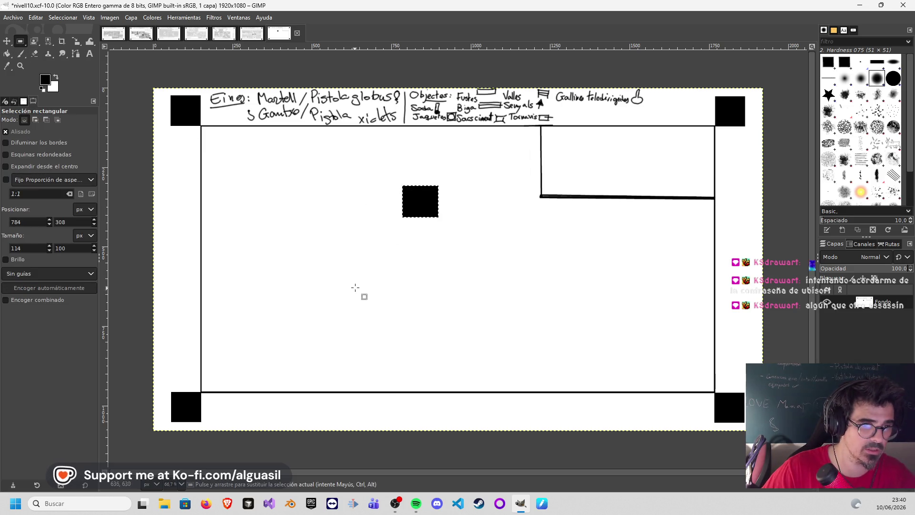
pyautogui.moveTo(363, 267); pyautogui.dragTo(390, 293)
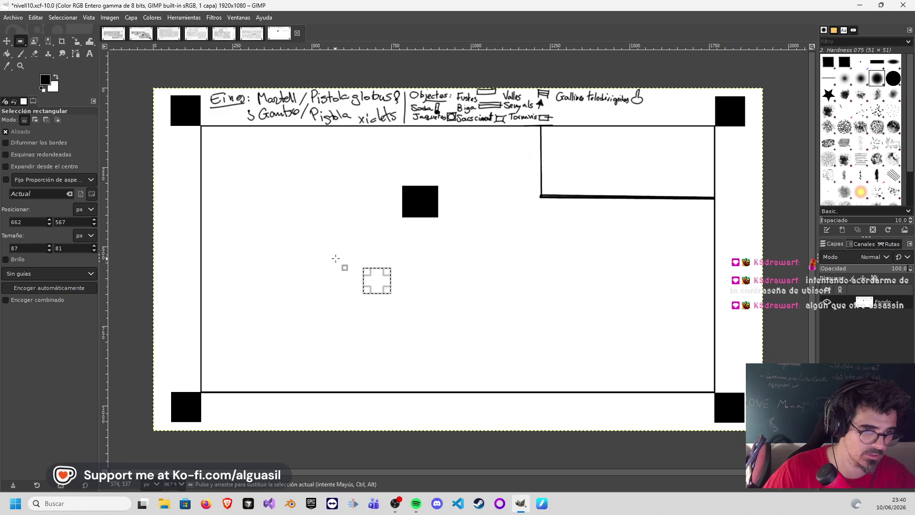
# - Copy the black square and paste copies across the middle and lower-right of the room
pyautogui.moveTo(385, 288); pyautogui.dragTo(395, 293)
pyautogui.hotkey('ctrl', 'z')
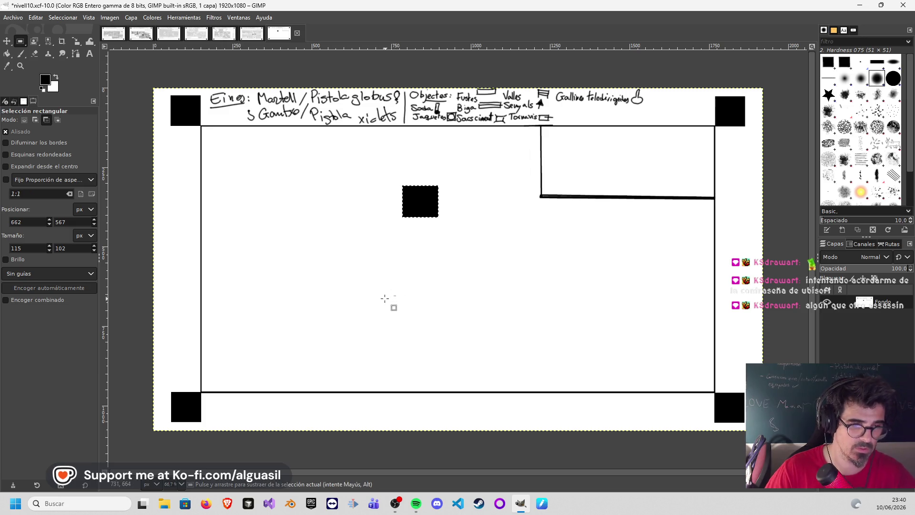
pyautogui.moveTo(393, 174)
pyautogui.mouseDown()
pyautogui.moveTo(449, 229)
pyautogui.moveTo(415, 214)
pyautogui.moveTo(388, 247)
pyautogui.moveTo(383, 283)
pyautogui.mouseUp()
pyautogui.hotkey('ctrl', 'c')
pyautogui.hotkey('ctrl', 'v')
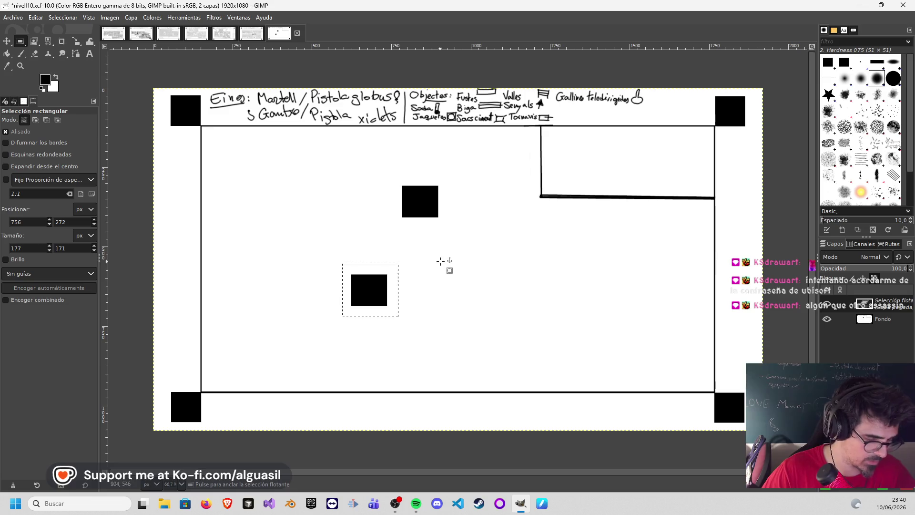
pyautogui.moveTo(381, 280)
pyautogui.mouseDown()
pyautogui.moveTo(447, 302)
pyautogui.moveTo(505, 304)
pyautogui.mouseUp()
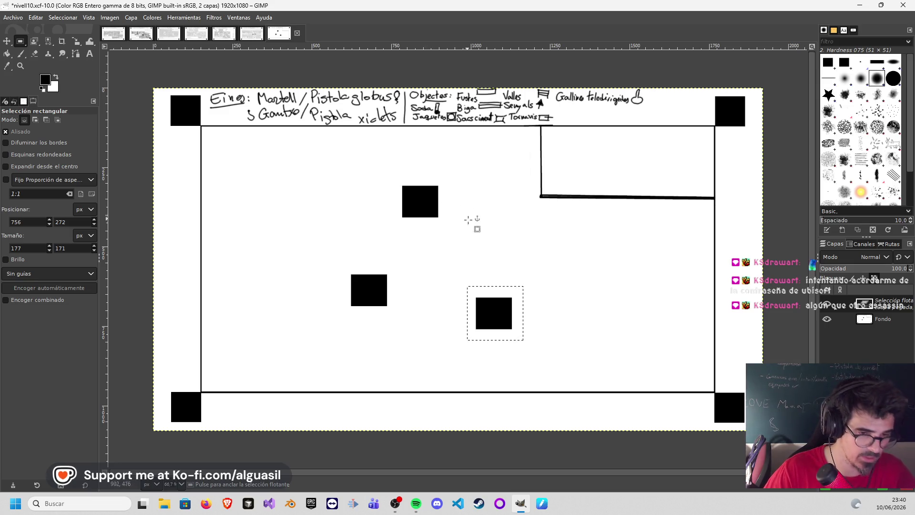
pyautogui.moveTo(504, 307)
pyautogui.mouseDown()
pyautogui.moveTo(641, 314)
pyautogui.moveTo(636, 304)
pyautogui.mouseUp()
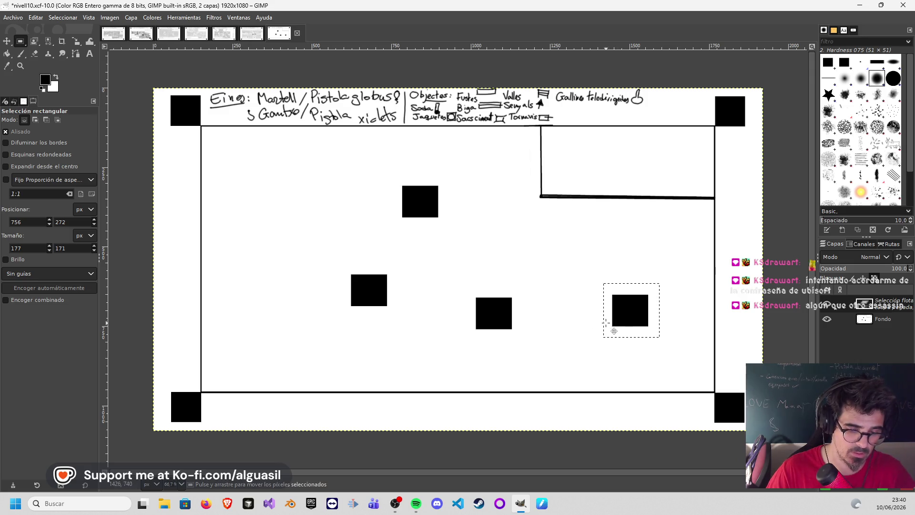
pyautogui.moveTo(632, 319)
pyautogui.mouseDown()
pyautogui.moveTo(561, 360)
pyautogui.moveTo(562, 373)
pyautogui.mouseUp()
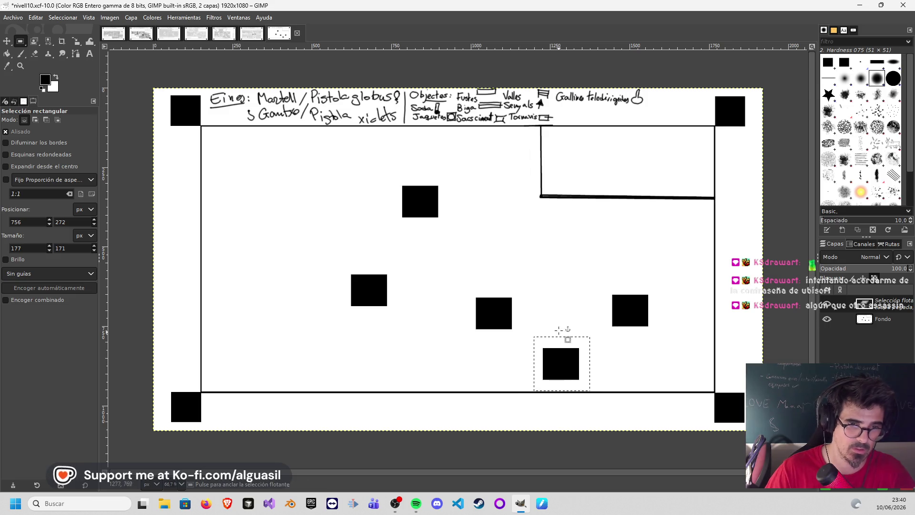
pyautogui.click(291, 165)
# - Cut the left block group, paste it, and anchor it slightly higher and further right
pyautogui.moveTo(288, 167)
pyautogui.mouseDown()
pyautogui.moveTo(394, 267)
pyautogui.moveTo(513, 345)
pyautogui.moveTo(534, 346)
pyautogui.mouseUp()
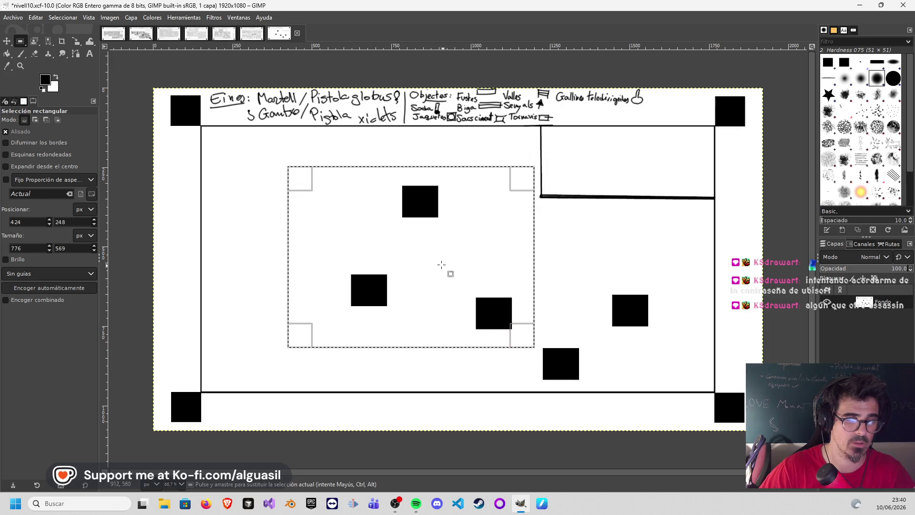
pyautogui.hotkey('ctrl', 'x')
pyautogui.hotkey('ctrl', 'v')
pyautogui.moveTo(401, 236)
pyautogui.mouseDown()
pyautogui.moveTo(401, 204)
pyautogui.moveTo(405, 218)
pyautogui.mouseUp()
pyautogui.click(255, 205)
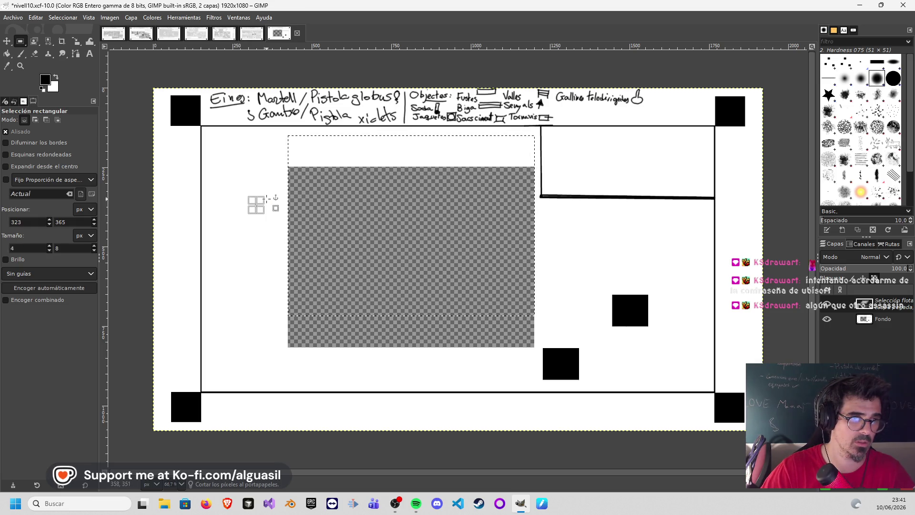
pyautogui.press('ctrl')
pyautogui.click(560, 225)
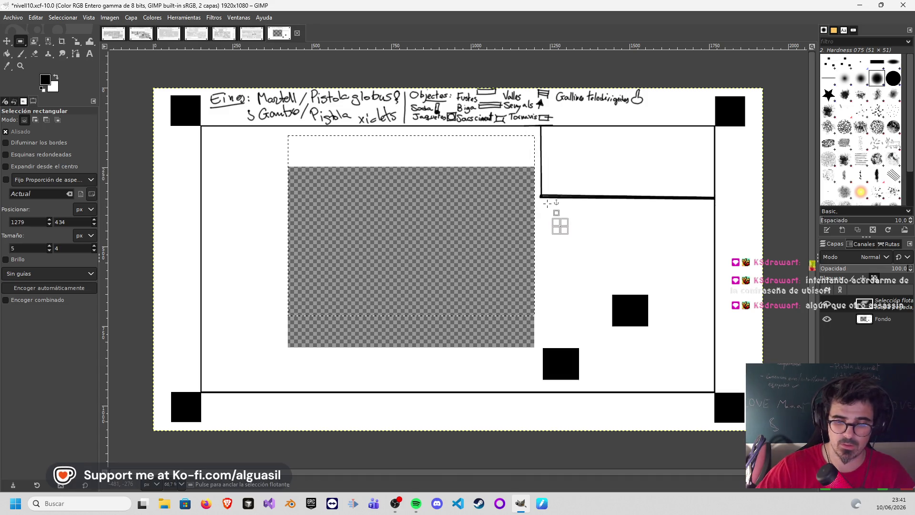
pyautogui.hotkey('ctrl', 'v')
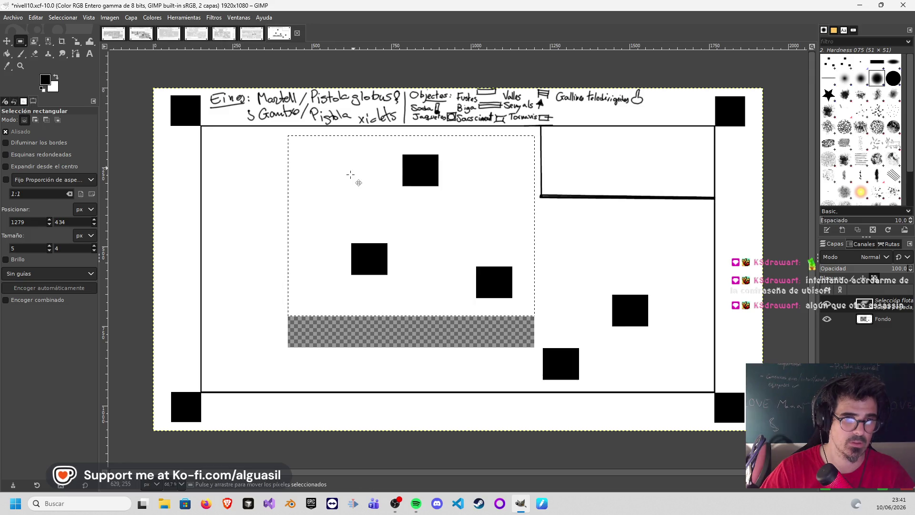
pyautogui.moveTo(382, 203)
pyautogui.mouseDown()
pyautogui.moveTo(396, 200)
pyautogui.moveTo(382, 199)
pyautogui.mouseUp()
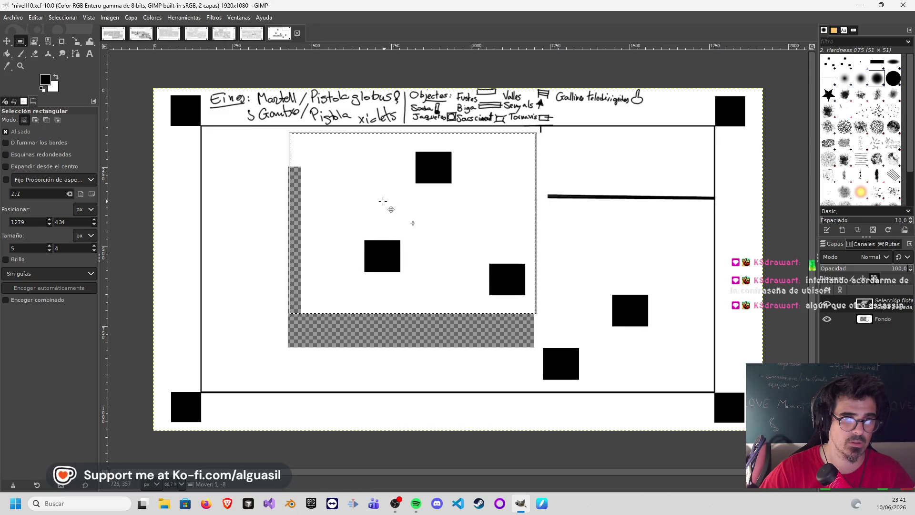
pyautogui.click(562, 219)
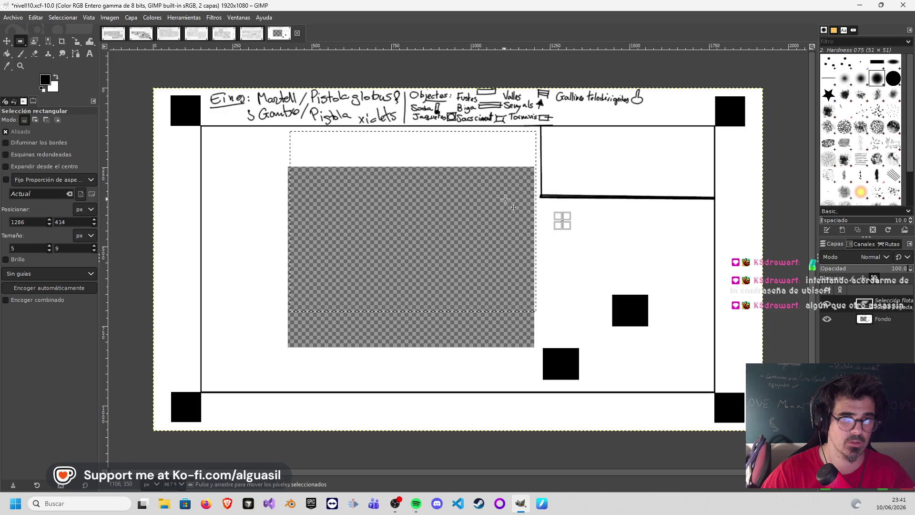
pyautogui.hotkey('ctrl', 'z')
pyautogui.click(551, 218)
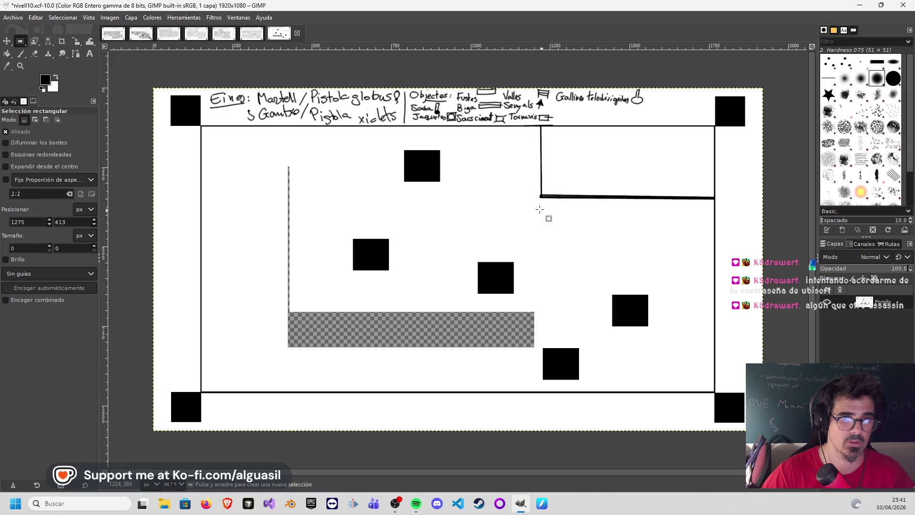
# - Cut the top black block, paste it back, and anchor it
pyautogui.moveTo(392, 142)
pyautogui.mouseDown()
pyautogui.moveTo(459, 188)
pyautogui.moveTo(437, 172)
pyautogui.moveTo(449, 170)
pyautogui.mouseUp()
pyautogui.hotkey('ctrl', 'x')
pyautogui.hotkey('ctrl', 'v')
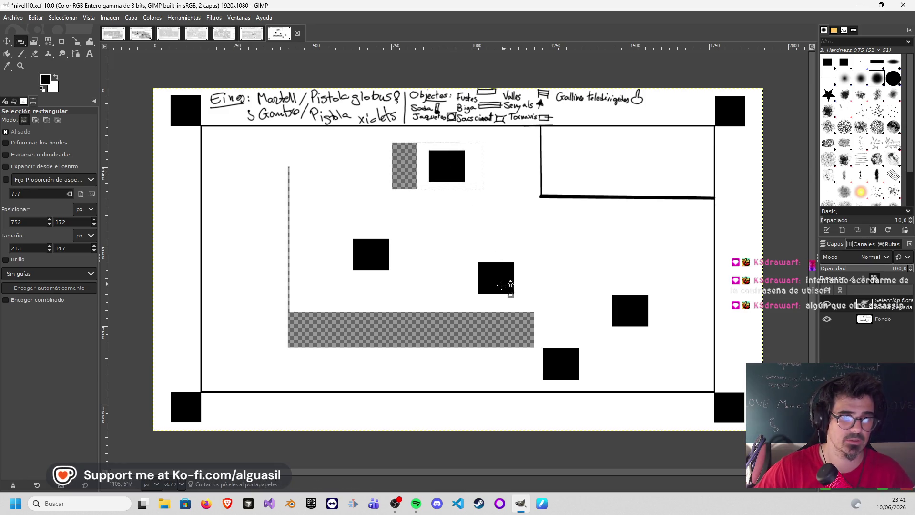
pyautogui.moveTo(341, 229); pyautogui.dragTo(527, 301)
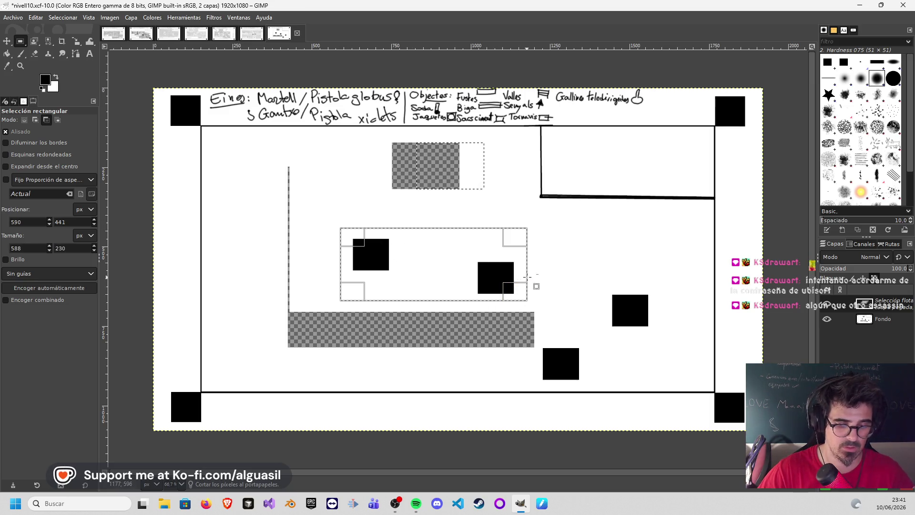
pyautogui.press('Escape')
pyautogui.click(496, 216)
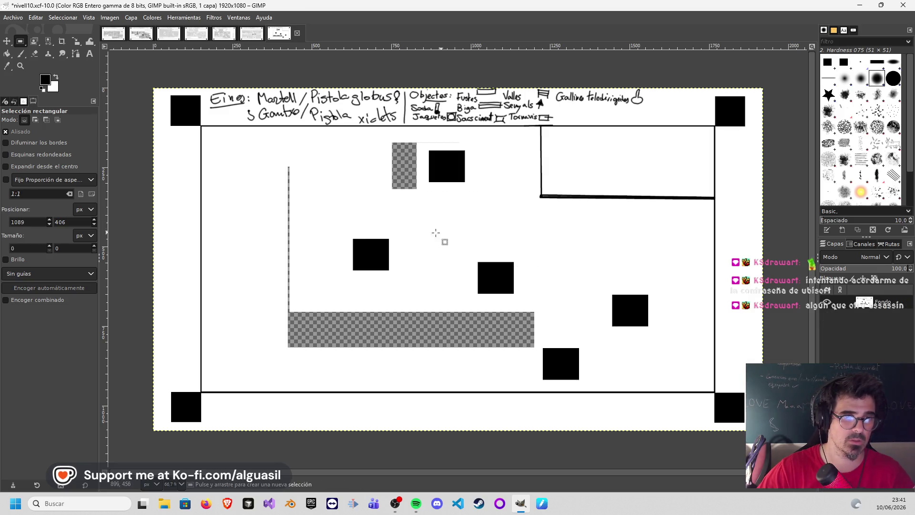
# - Move the two middle black blocks to the right
pyautogui.moveTo(344, 226)
pyautogui.mouseDown()
pyautogui.moveTo(469, 297)
pyautogui.moveTo(519, 300)
pyautogui.mouseUp()
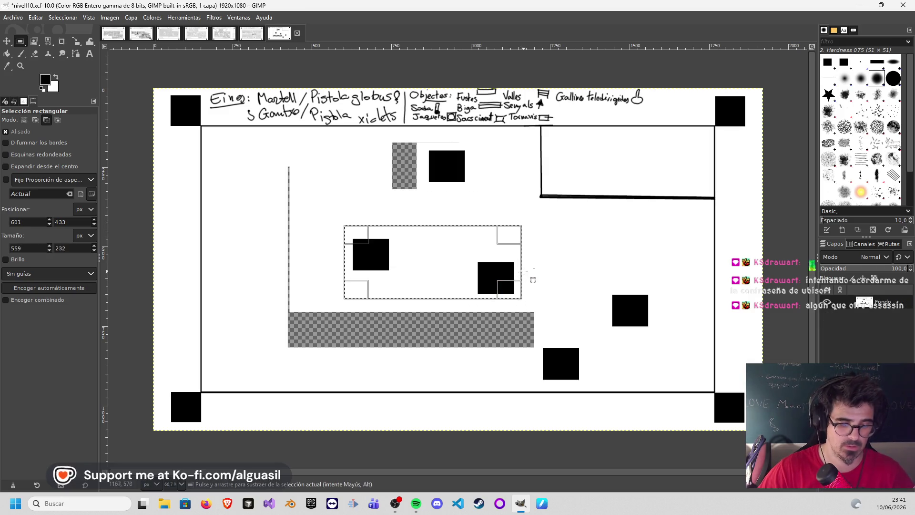
pyautogui.moveTo(505, 270); pyautogui.dragTo(535, 272)
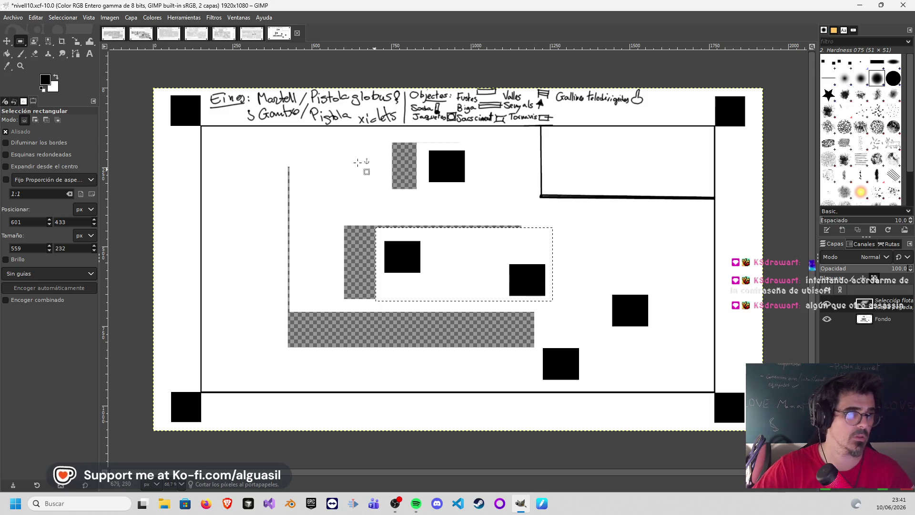
pyautogui.click(11, 56)
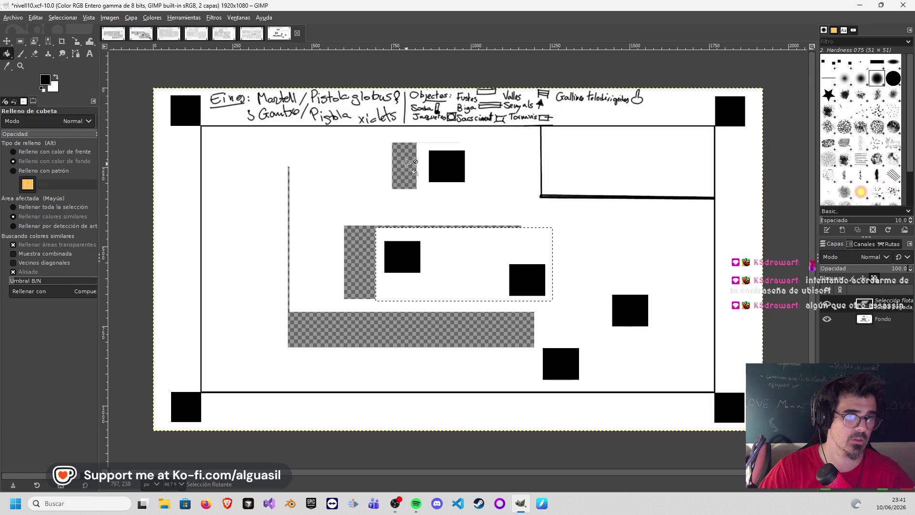
pyautogui.press('ctrl')
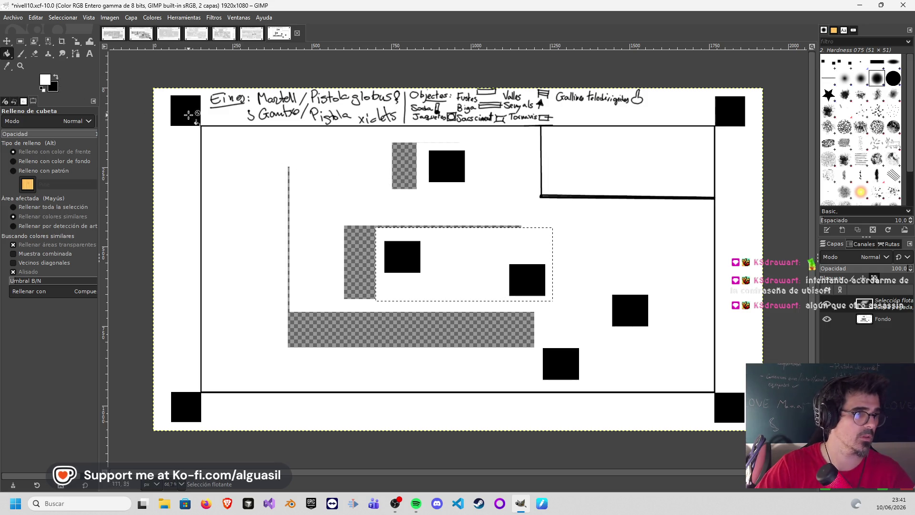
pyautogui.click(20, 41)
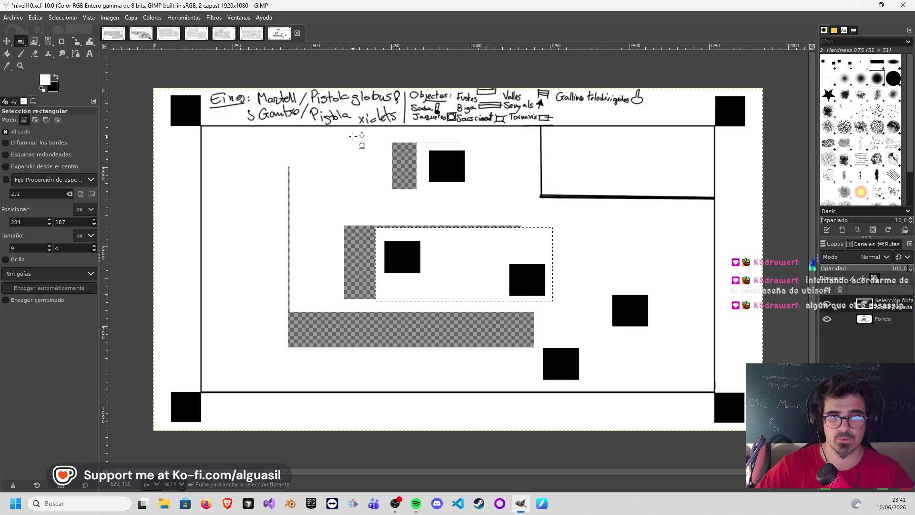
pyautogui.rightClick(834, 303)
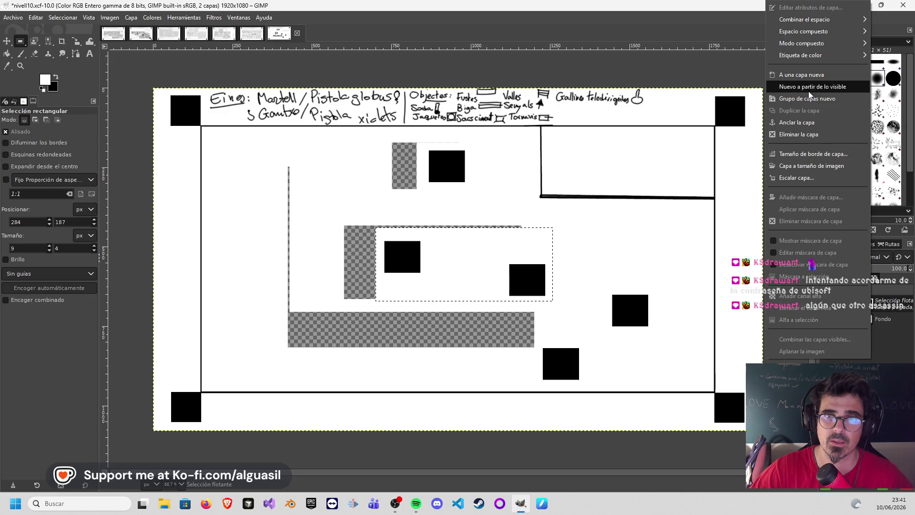
# - Merge the pasted layer down into the Fondo background layer with Combinar hacia abajo
pyautogui.click(815, 76)
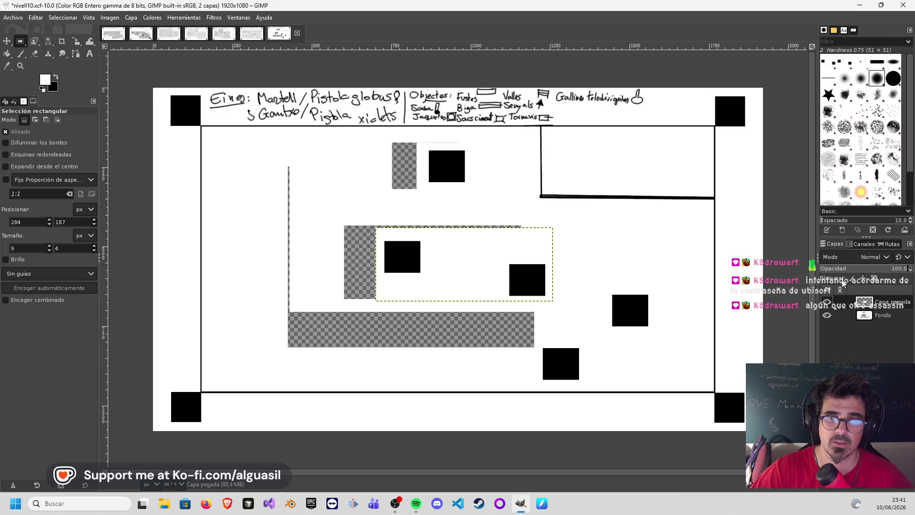
pyautogui.click(863, 316)
pyautogui.rightClick(863, 317)
pyautogui.click(810, 200)
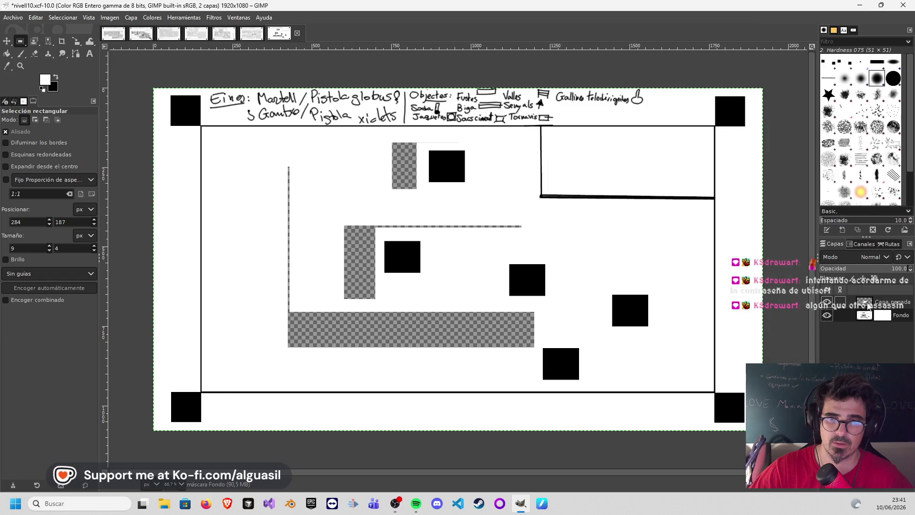
pyautogui.click(863, 300)
pyautogui.click(858, 317)
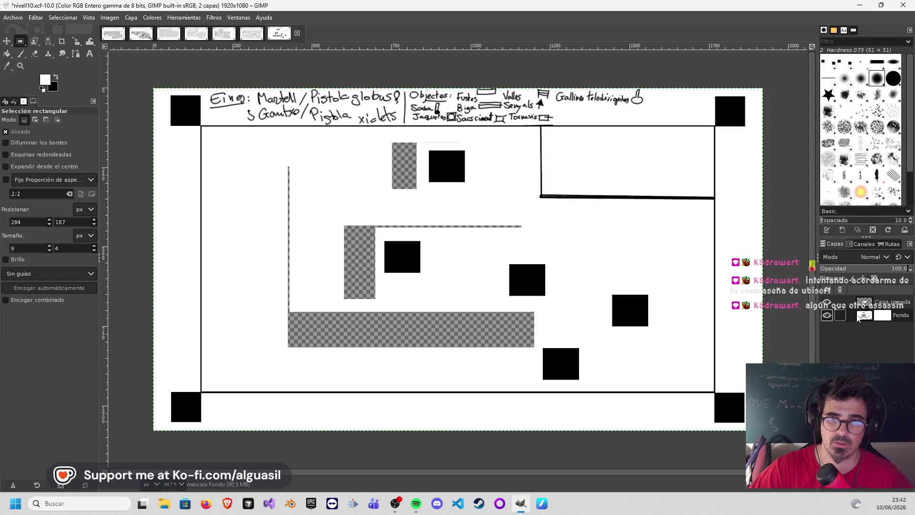
pyautogui.rightClick(863, 316)
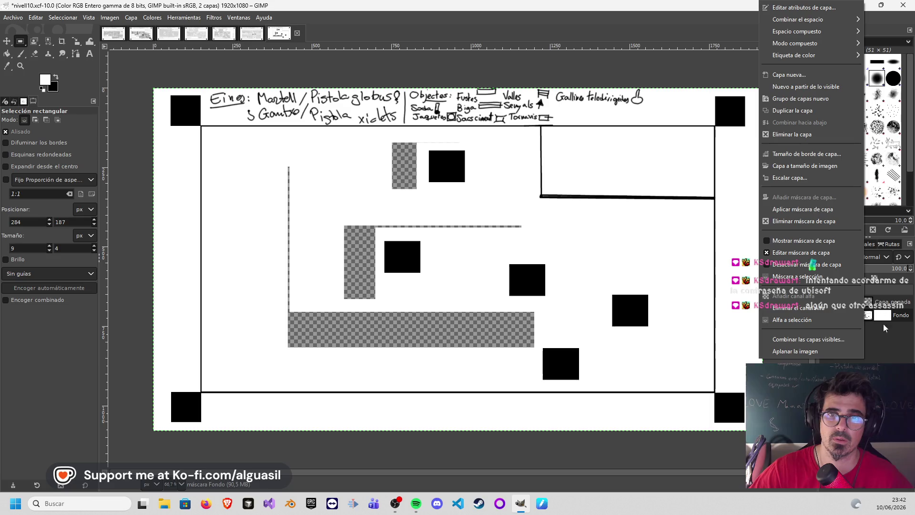
pyautogui.press('Escape')
pyautogui.click(870, 304)
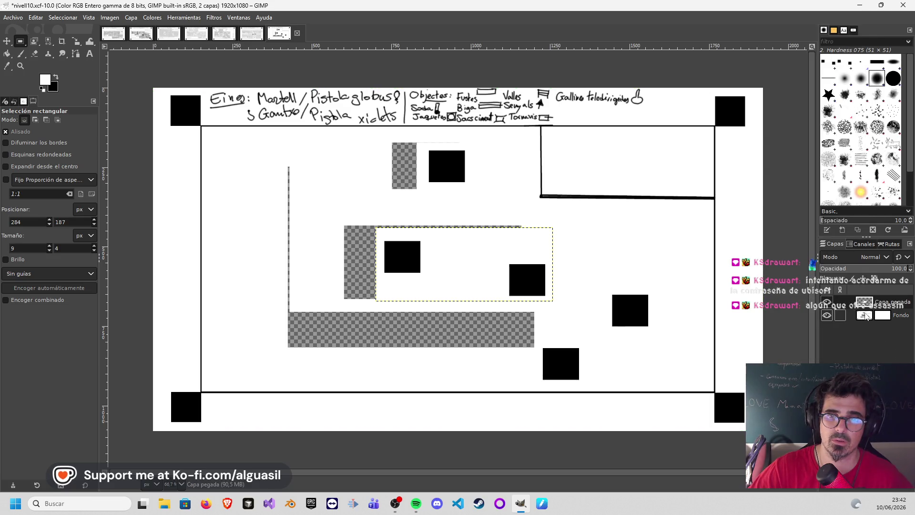
pyautogui.rightClick(870, 303)
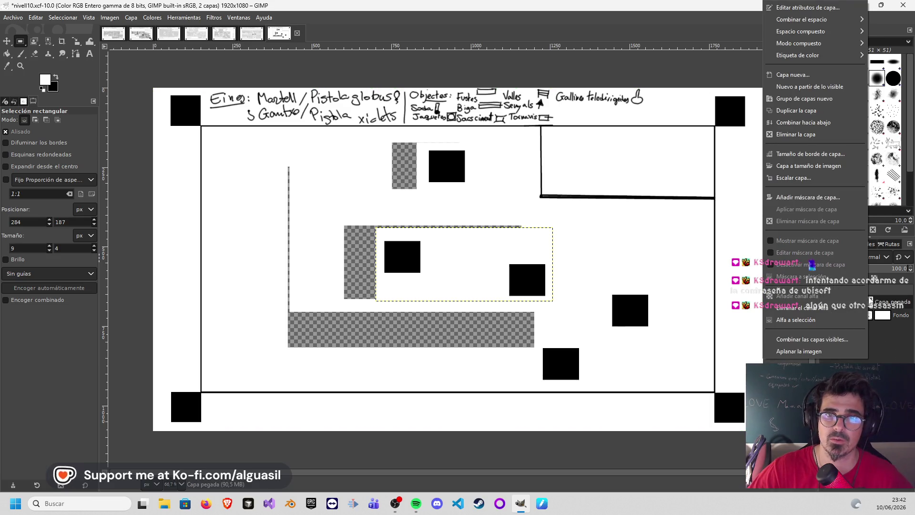
pyautogui.click(810, 123)
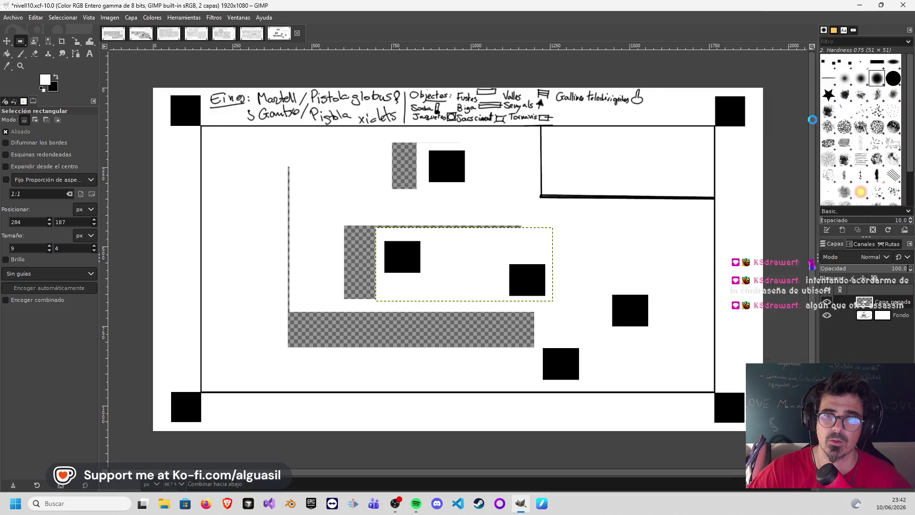
# - Bucket-fill the grey strips, grey line and checkered areas with white
pyautogui.press('p')
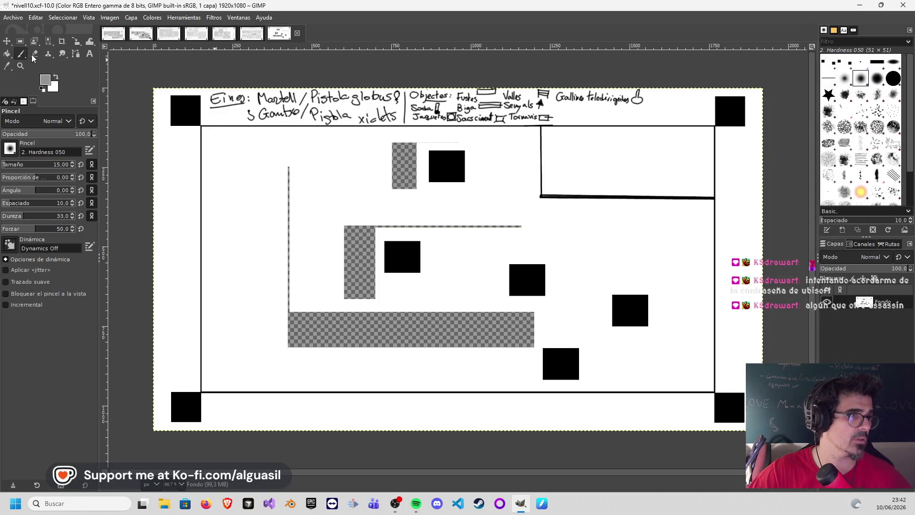
pyautogui.click(7, 53)
pyautogui.click(363, 244)
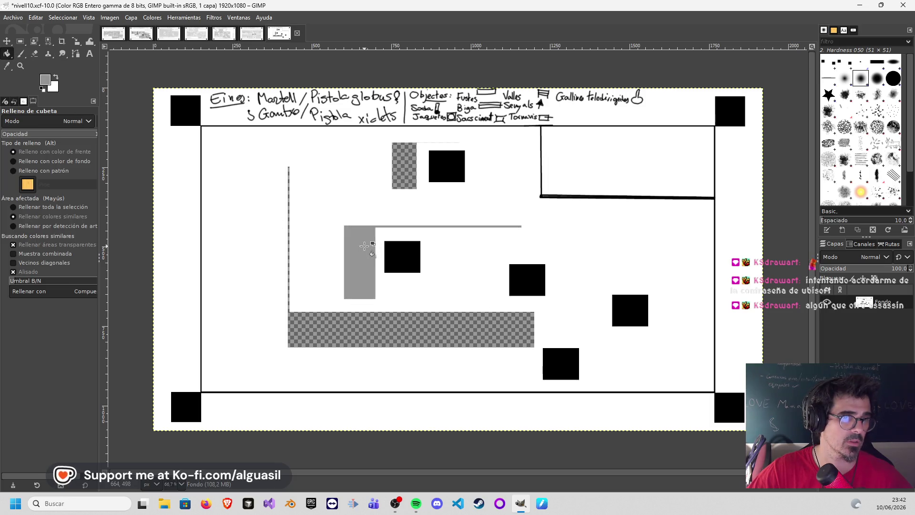
pyautogui.rightClick(364, 246)
pyautogui.press('Escape')
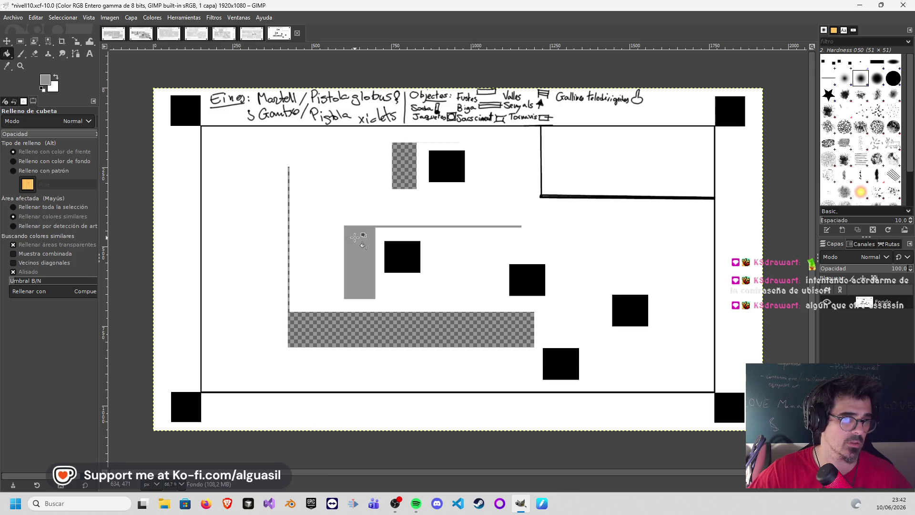
pyautogui.press('super')
pyautogui.press('shift')
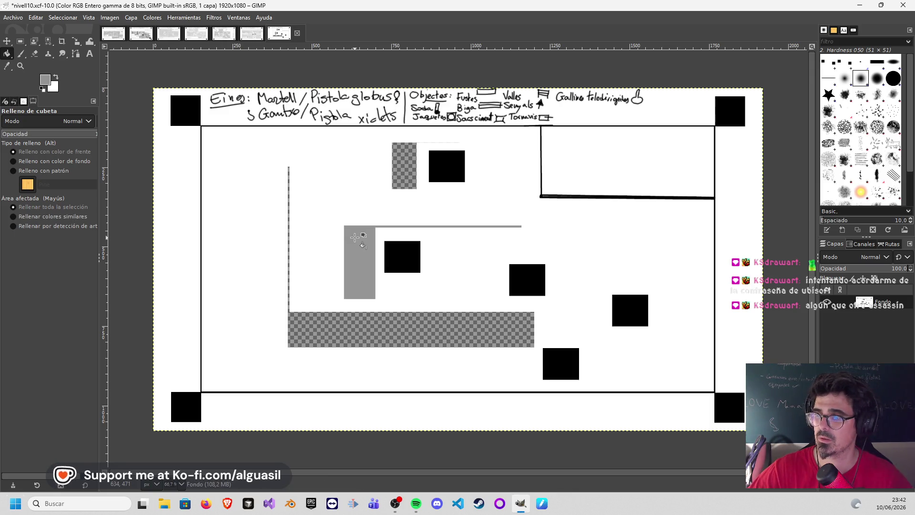
pyautogui.press('alt')
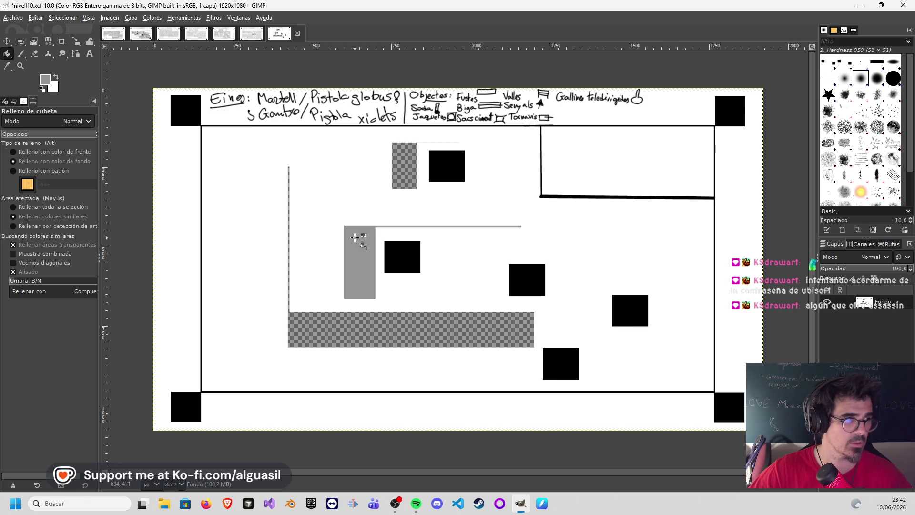
pyautogui.click(56, 77)
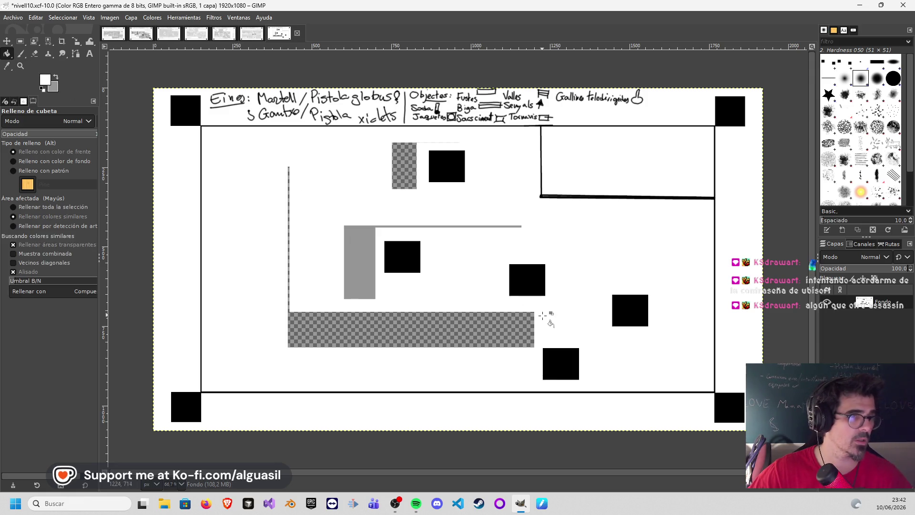
pyautogui.click(368, 245)
pyautogui.click(405, 165)
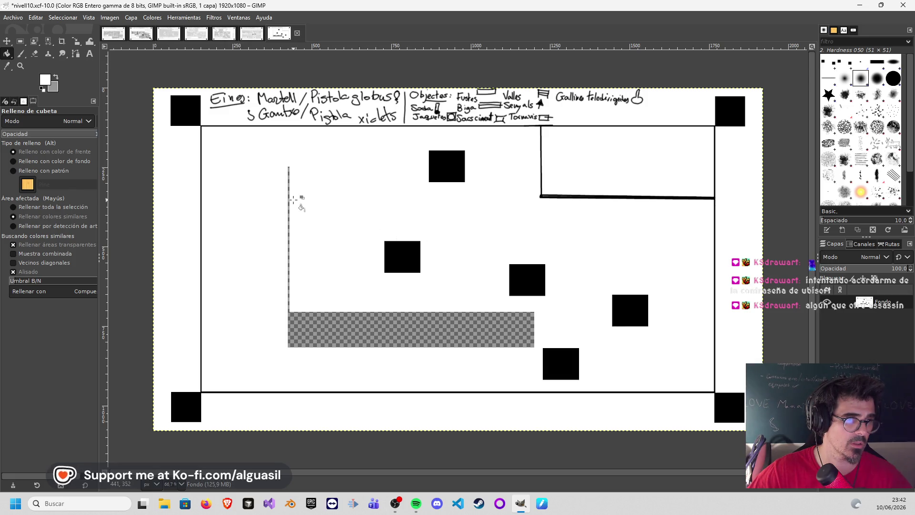
pyautogui.click(288, 198)
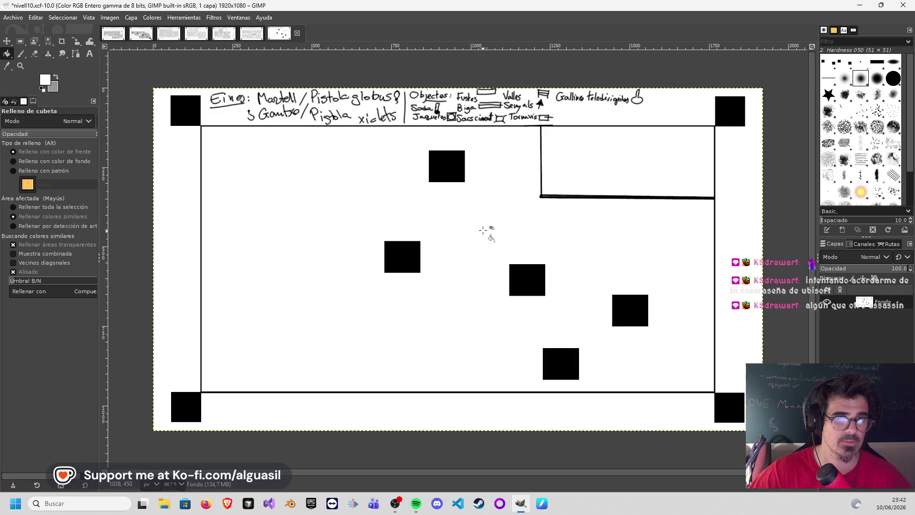
pyautogui.click(21, 53)
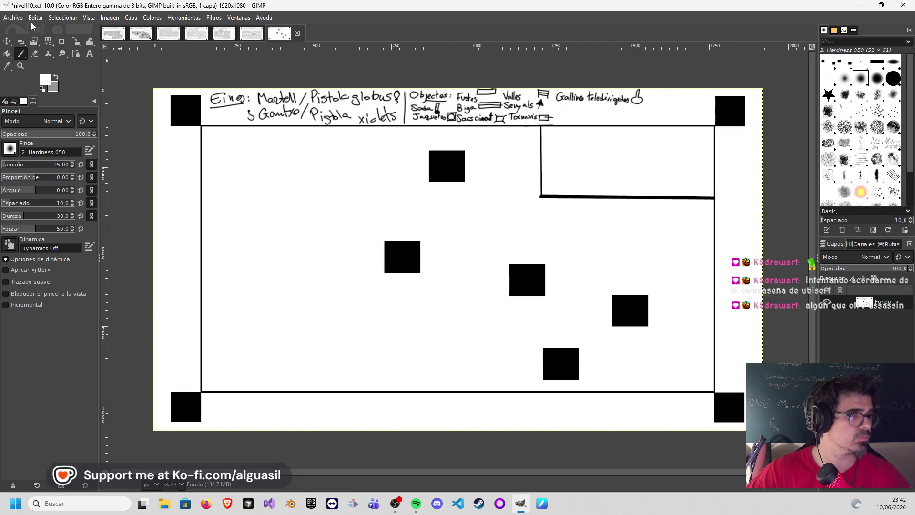
# - Move the lower black square left and remove the right black square
pyautogui.click(20, 41)
pyautogui.moveTo(532, 330)
pyautogui.mouseDown()
pyautogui.moveTo(601, 387)
pyautogui.moveTo(547, 369)
pyautogui.mouseUp()
pyautogui.hotkey('ctrl', 'x')
pyautogui.hotkey('ctrl', 'v')
pyautogui.click(608, 286)
pyautogui.moveTo(596, 284); pyautogui.dragTo(655, 341)
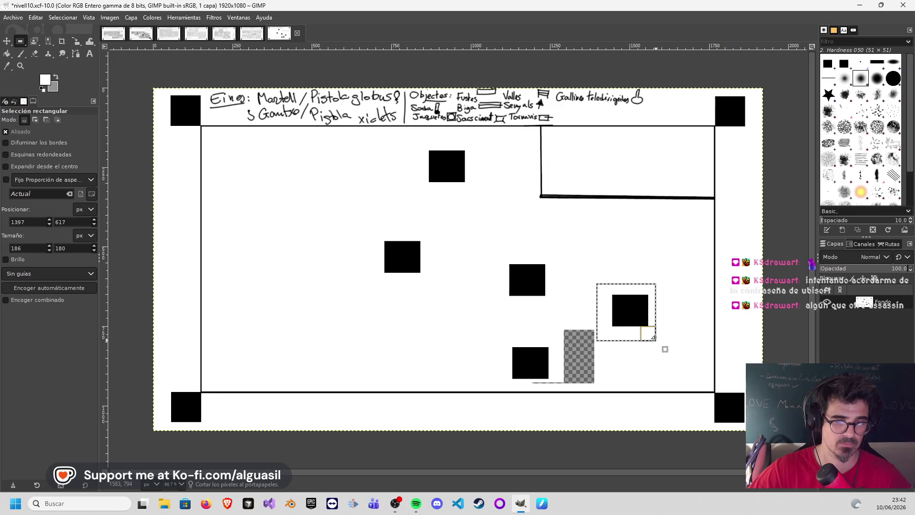
pyautogui.hotkey('ctrl', 'x')
# - Copy the two middle black squares and anchor pasted copies down and to the right
pyautogui.moveTo(356, 232)
pyautogui.mouseDown()
pyautogui.moveTo(554, 324)
pyautogui.moveTo(541, 306)
pyautogui.moveTo(380, 235)
pyautogui.moveTo(510, 331)
pyautogui.moveTo(551, 321)
pyautogui.moveTo(547, 314)
pyautogui.mouseUp()
pyautogui.click(388, 212)
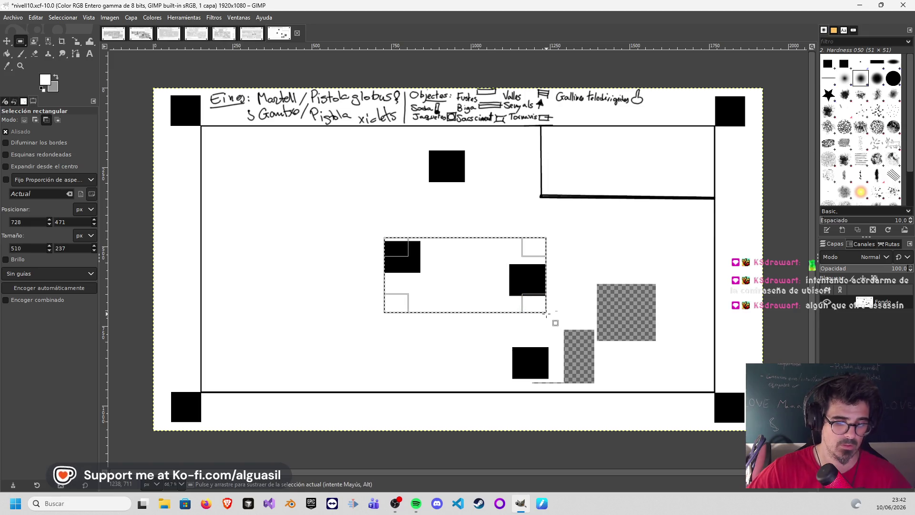
pyautogui.hotkey('ctrl', 'c')
pyautogui.hotkey('ctrl', 'v')
pyautogui.moveTo(472, 274)
pyautogui.mouseDown()
pyautogui.moveTo(596, 331)
pyautogui.moveTo(598, 314)
pyautogui.mouseUp()
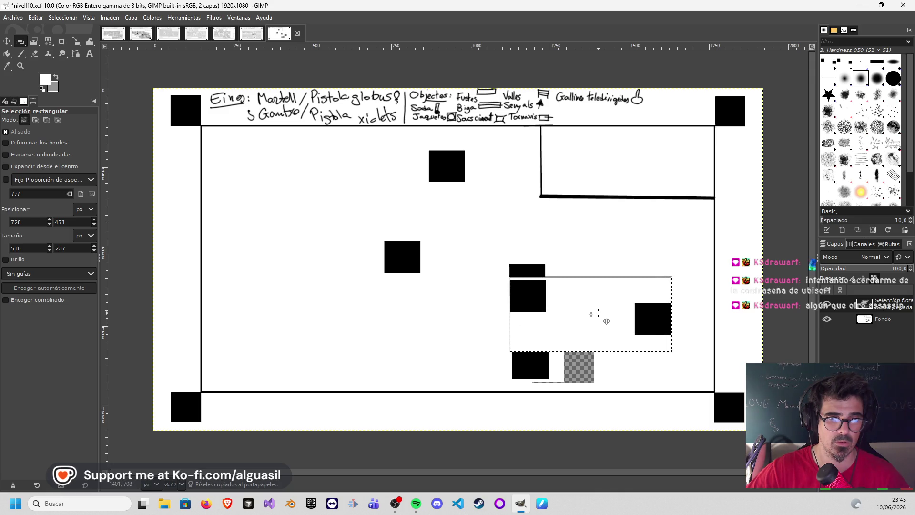
pyautogui.click(616, 243)
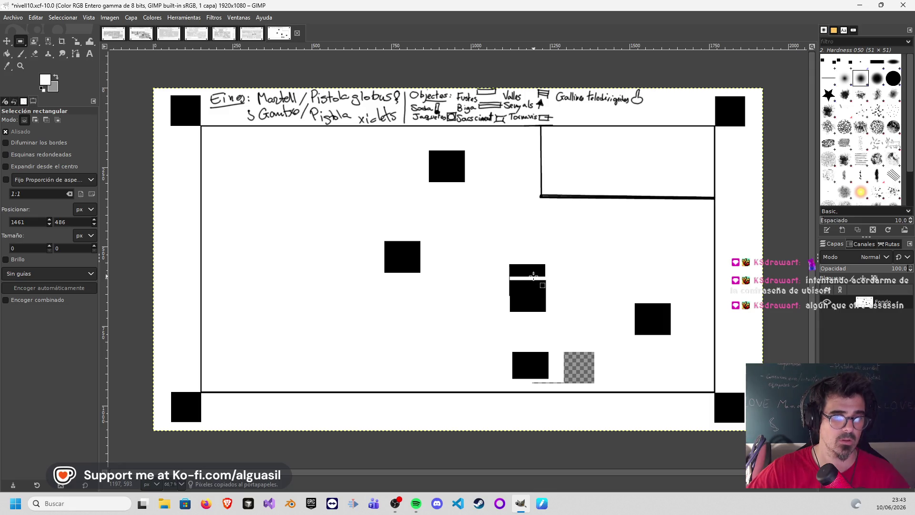
pyautogui.hotkey('ctrl', 'v')
pyautogui.moveTo(535, 296); pyautogui.dragTo(533, 285)
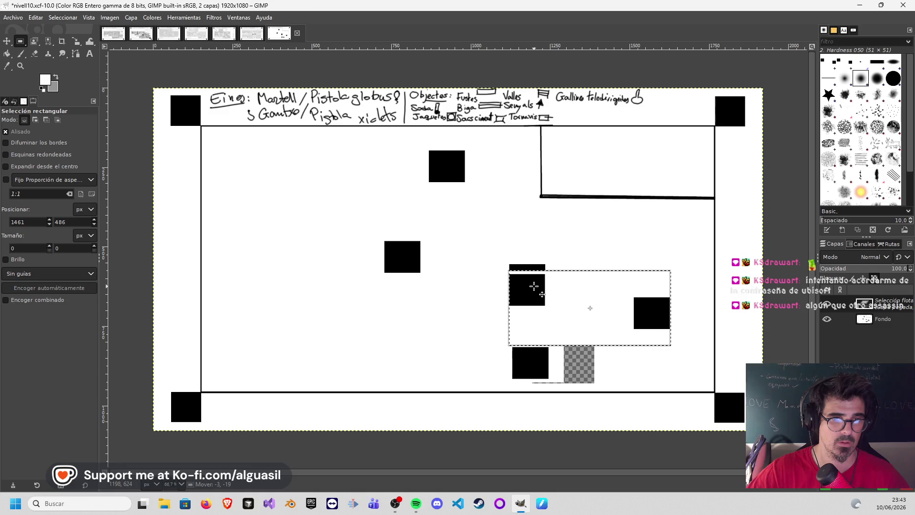
pyautogui.click(566, 242)
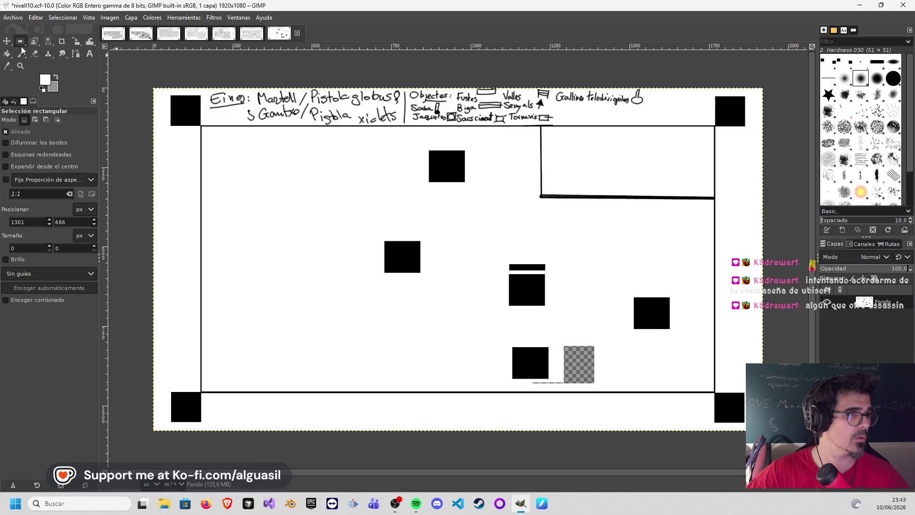
# - Bucket-fill the leftover checkered holes with white
pyautogui.click(7, 54)
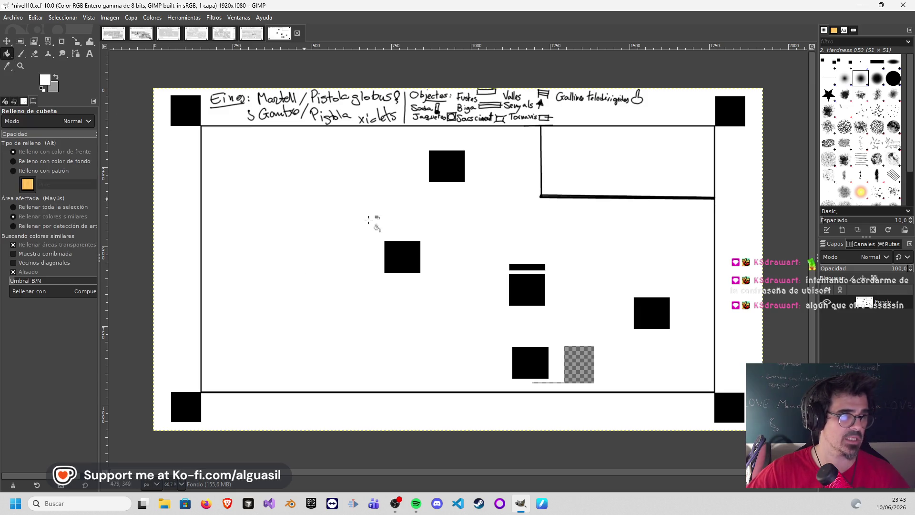
pyautogui.click(520, 268)
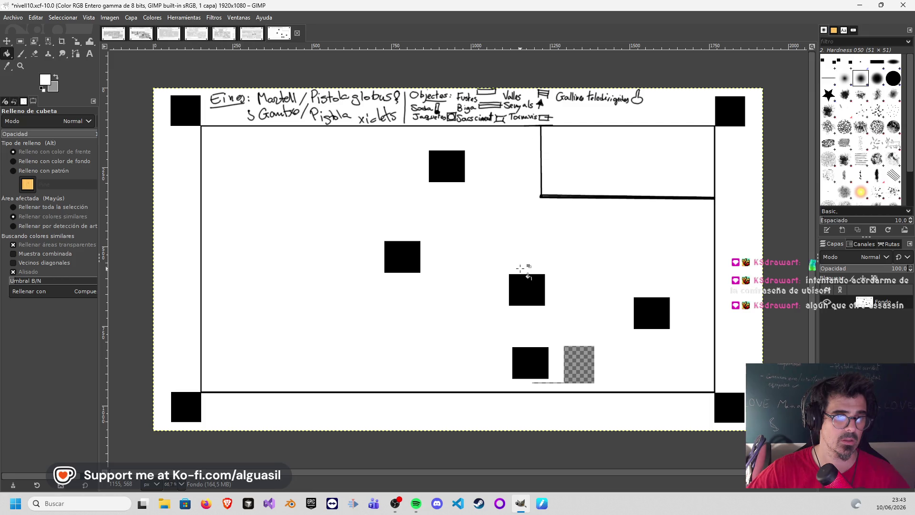
pyautogui.click(578, 362)
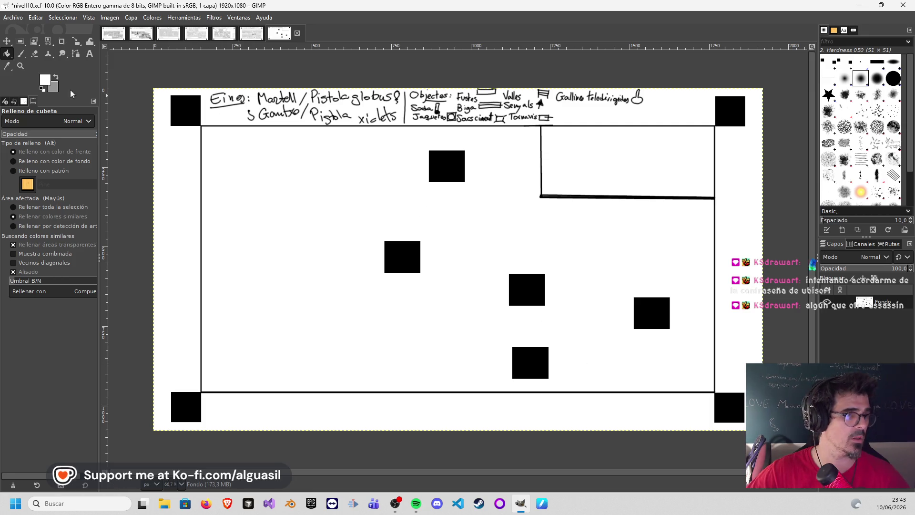
pyautogui.click(23, 56)
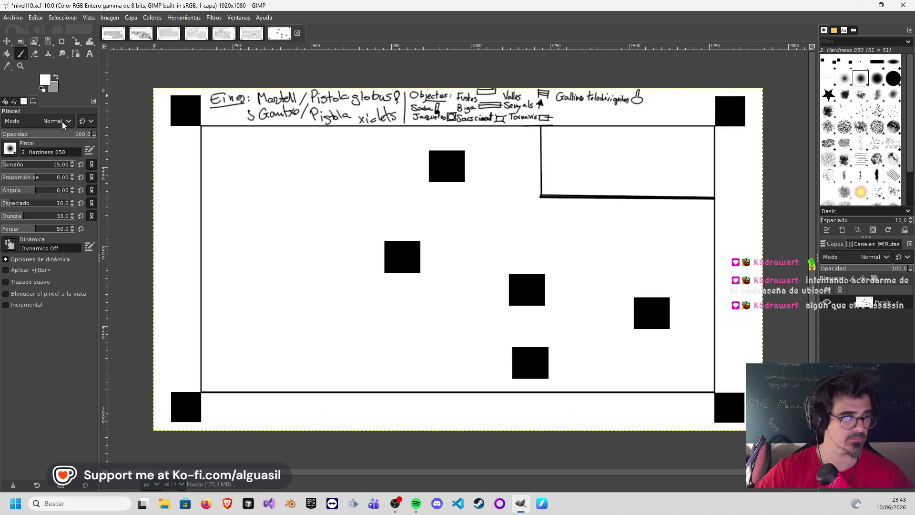
# - Swap the colours and set the foreground drawing colour to black
pyautogui.click(56, 77)
pyautogui.click(45, 80)
pyautogui.click(149, 131)
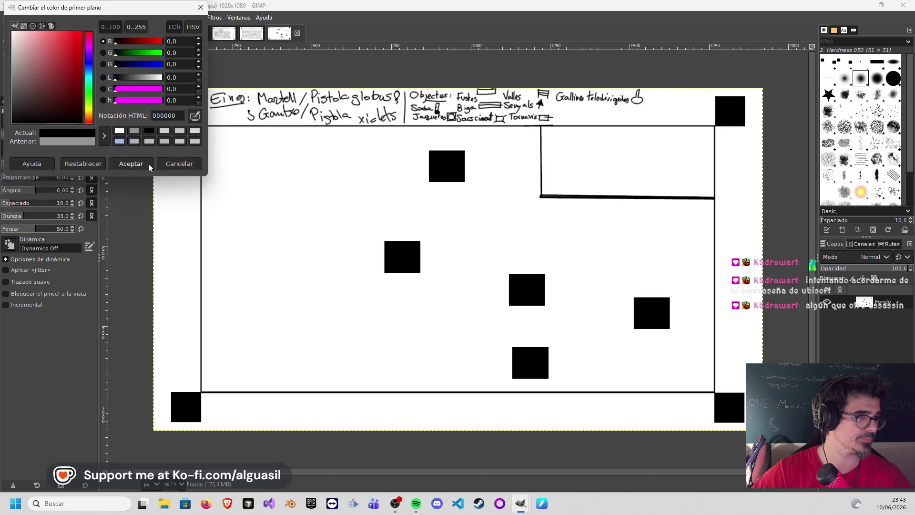
pyautogui.click(149, 166)
# - Raise the brush force to 68, checking it with test strokes that are then undone
pyautogui.moveTo(262, 260); pyautogui.dragTo(368, 311)
pyautogui.hotkey('ctrl', 'z')
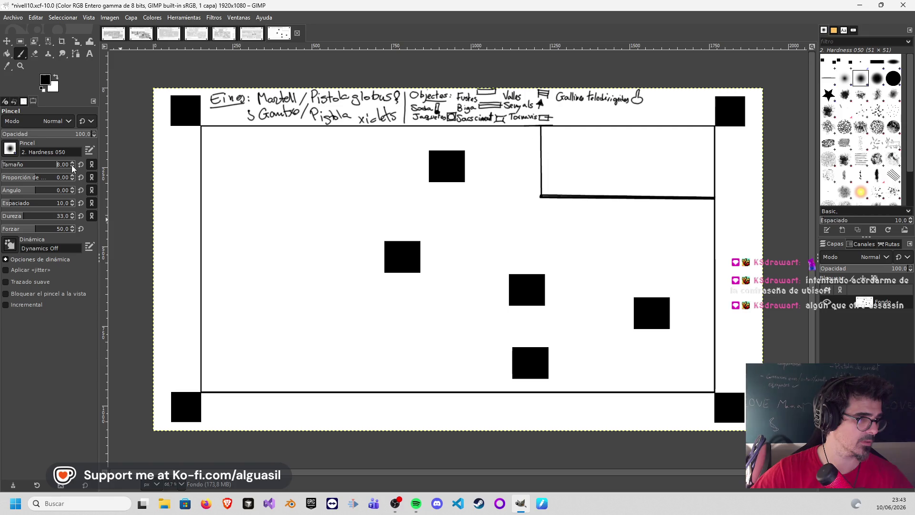
pyautogui.click(49, 229)
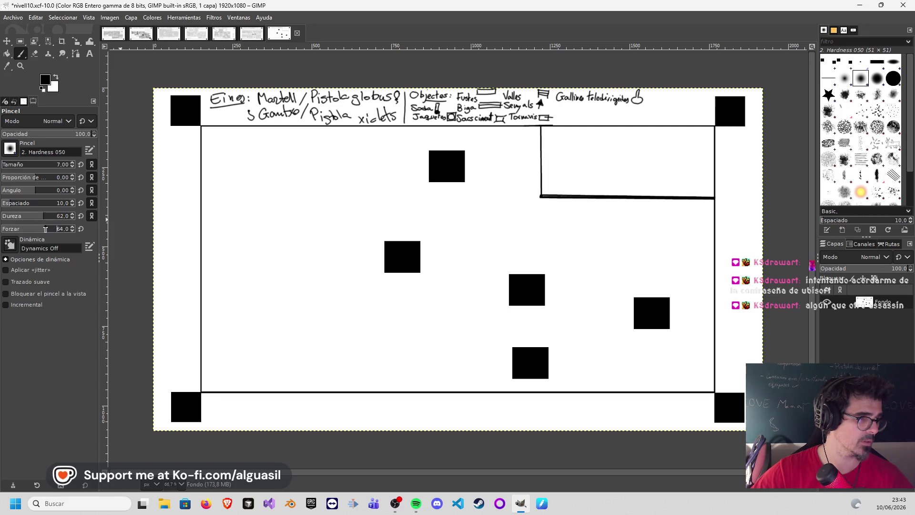
pyautogui.moveTo(300, 239)
pyautogui.mouseDown()
pyautogui.moveTo(347, 267)
pyautogui.moveTo(346, 298)
pyautogui.mouseUp()
pyautogui.moveTo(298, 255); pyautogui.dragTo(371, 322)
pyautogui.hotkey('ctrl', 'z')
# - Lower the brush hardness to 32 and reset force to 68, undoing each test squiggle
pyautogui.hotkey('ctrl', 'z')
pyautogui.click(32, 215)
pyautogui.moveTo(286, 246); pyautogui.dragTo(326, 301)
pyautogui.hotkey('ctrl', 'z')
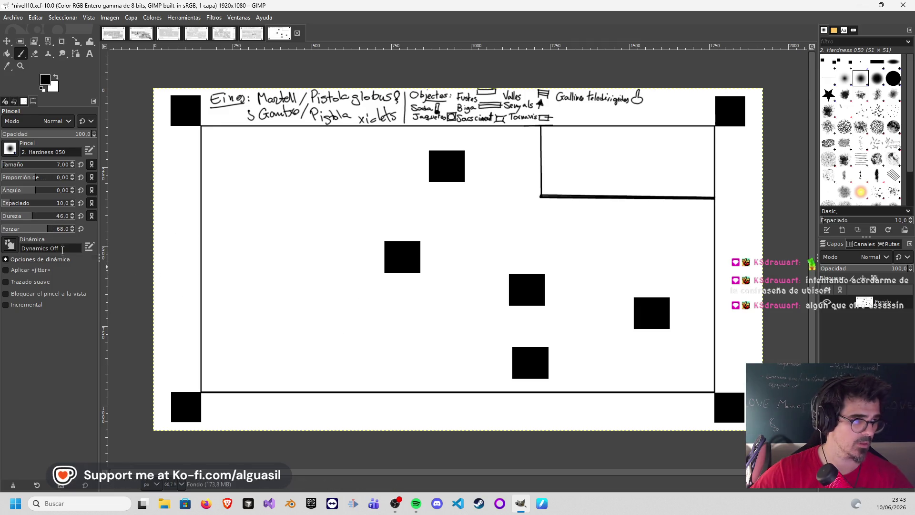
pyautogui.moveTo(30, 217); pyautogui.dragTo(25, 217)
pyautogui.moveTo(279, 245); pyautogui.dragTo(357, 318)
pyautogui.hotkey('ctrl', 'z')
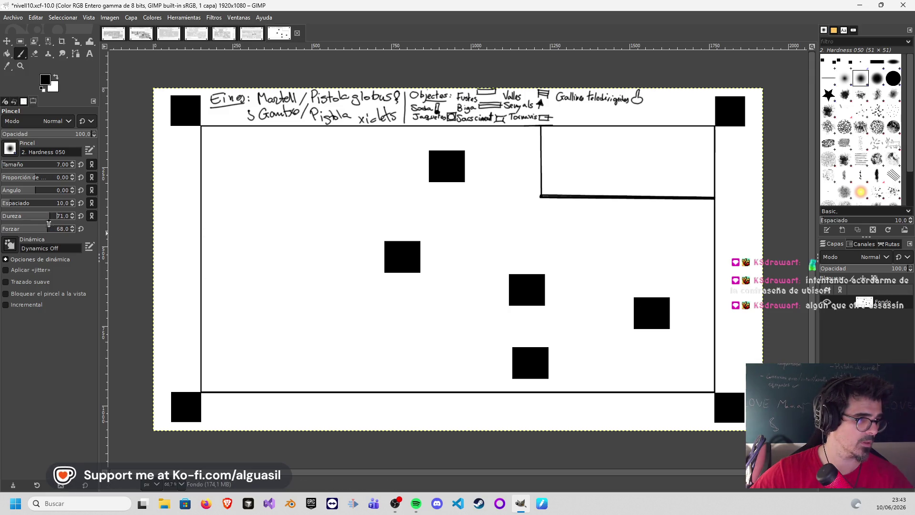
pyautogui.moveTo(277, 242); pyautogui.dragTo(333, 332)
pyautogui.hotkey('ctrl', 'z')
pyautogui.moveTo(48, 229); pyautogui.dragTo(52, 229)
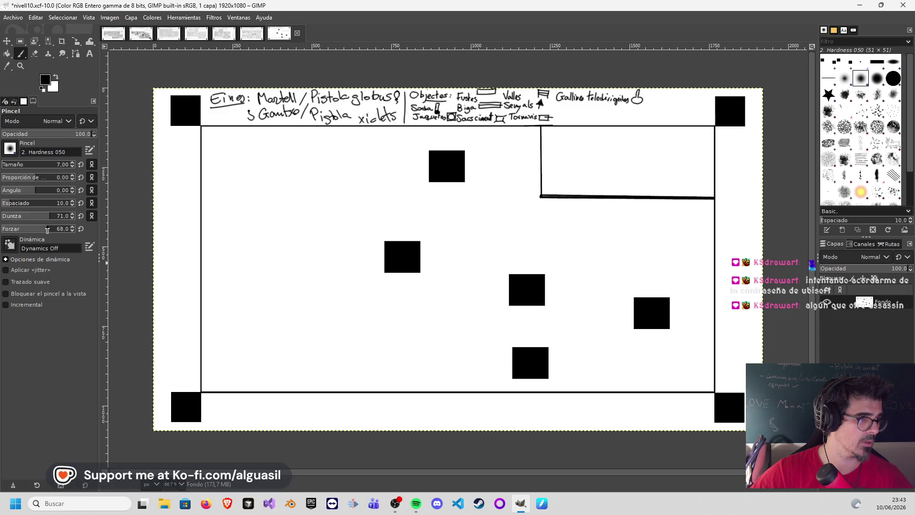
pyautogui.moveTo(270, 209)
pyautogui.mouseDown()
pyautogui.moveTo(296, 236)
pyautogui.moveTo(340, 324)
pyautogui.mouseUp()
pyautogui.hotkey('ctrl', 'z')
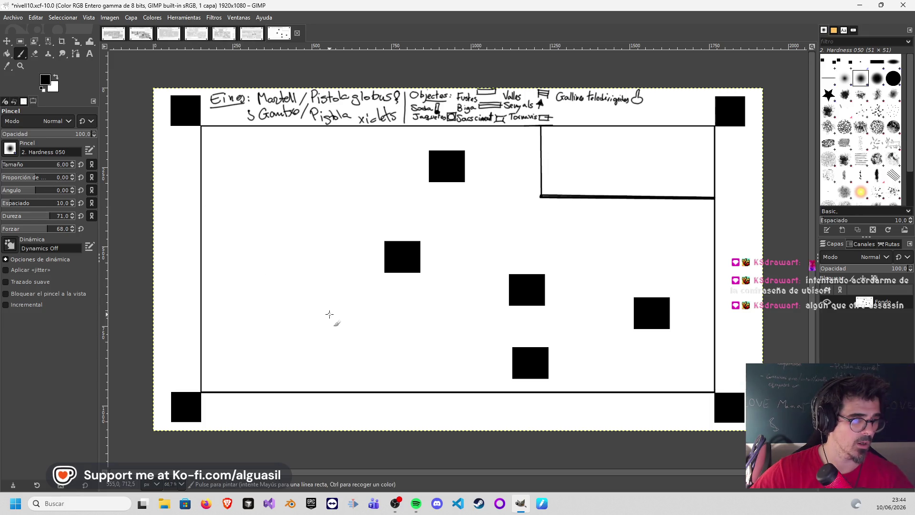
# - Return from Rectangle Select to the Paintbrush and raise the brush size to 17
pyautogui.press('r')
pyautogui.moveTo(265, 266); pyautogui.dragTo(271, 252)
pyautogui.click(20, 53)
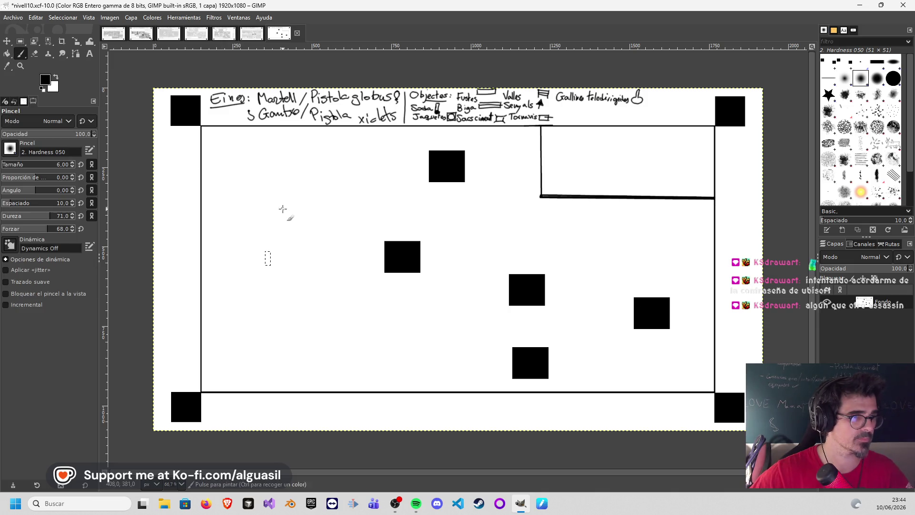
pyautogui.press('r')
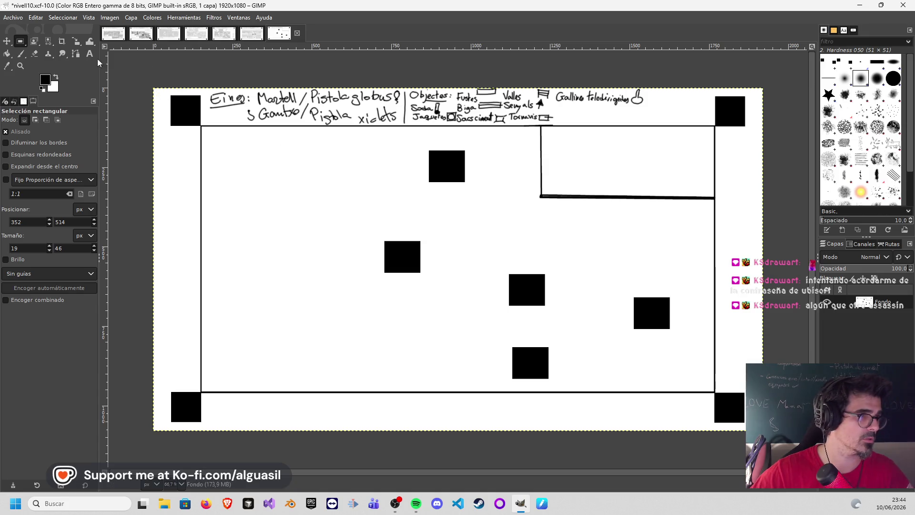
pyautogui.click(20, 53)
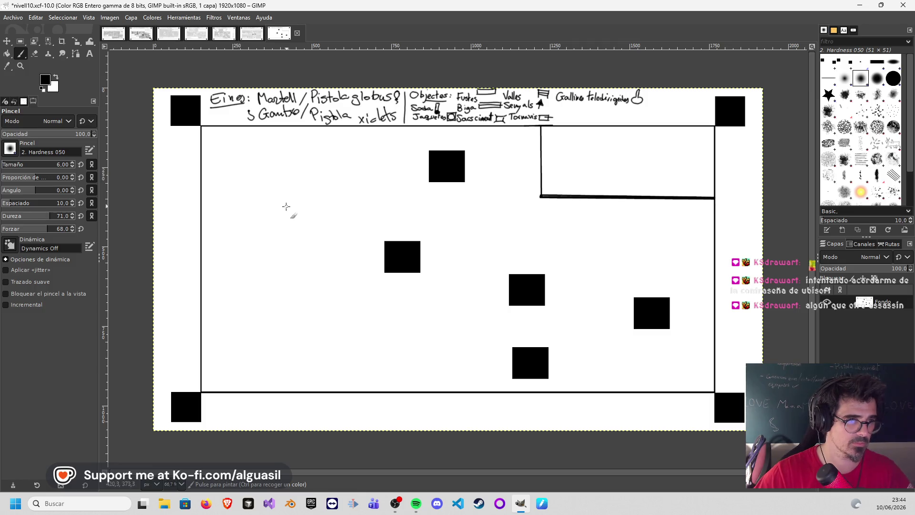
pyautogui.moveTo(294, 219); pyautogui.dragTo(328, 260)
pyautogui.hotkey('ctrl', 'z')
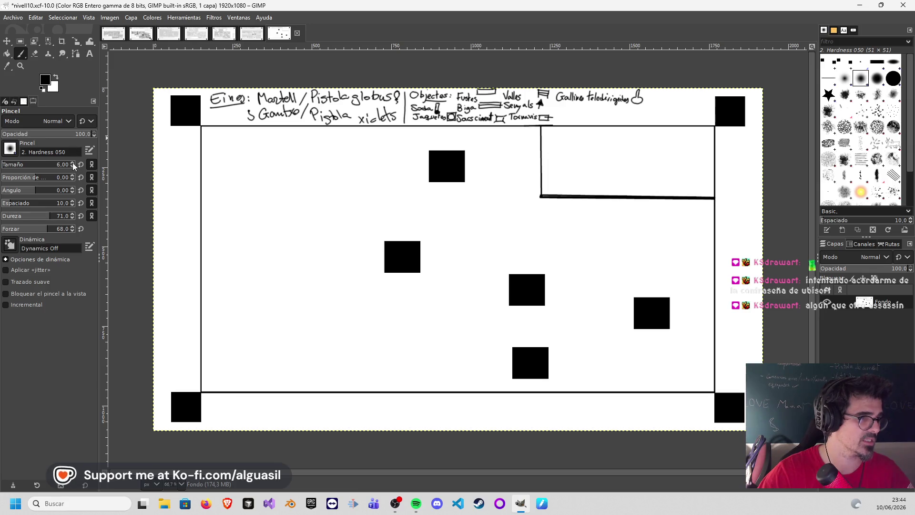
pyautogui.scroll(5, 72, 164)
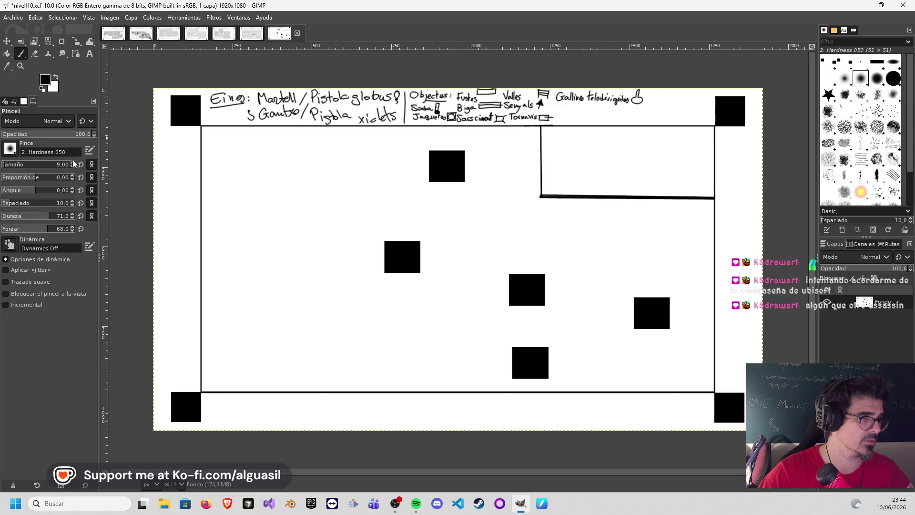
pyautogui.scroll(4, 74, 164)
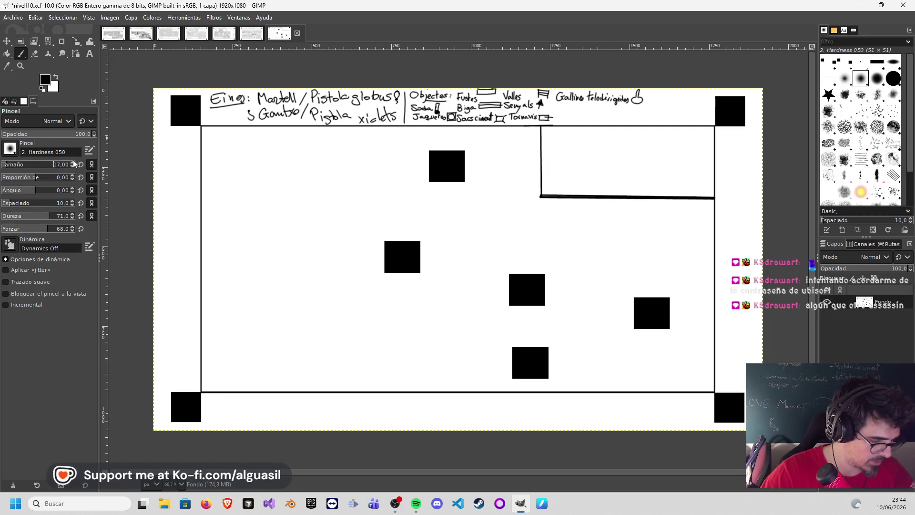
# - Draw the thick horizontal ledge from the left wall at brush size 13
pyautogui.click(200, 327)
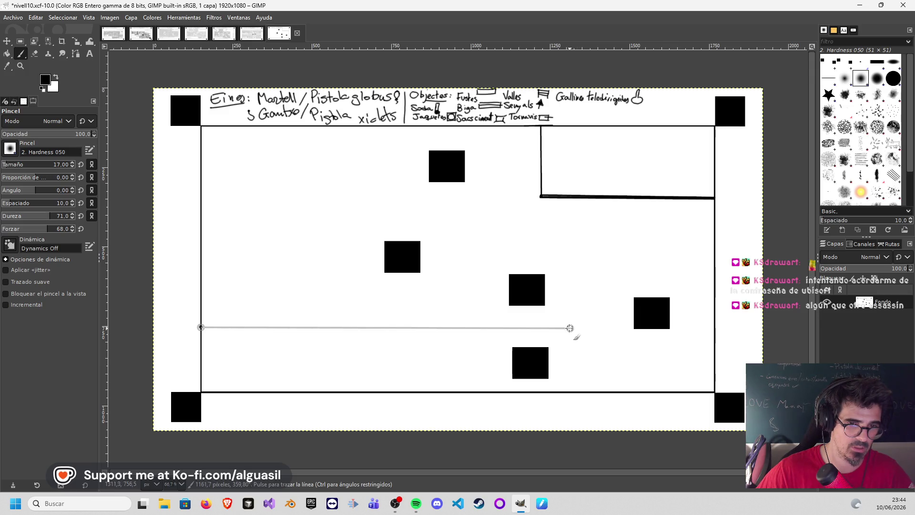
pyautogui.keyDown('shift'); pyautogui.click(562, 327); pyautogui.keyUp('shift')
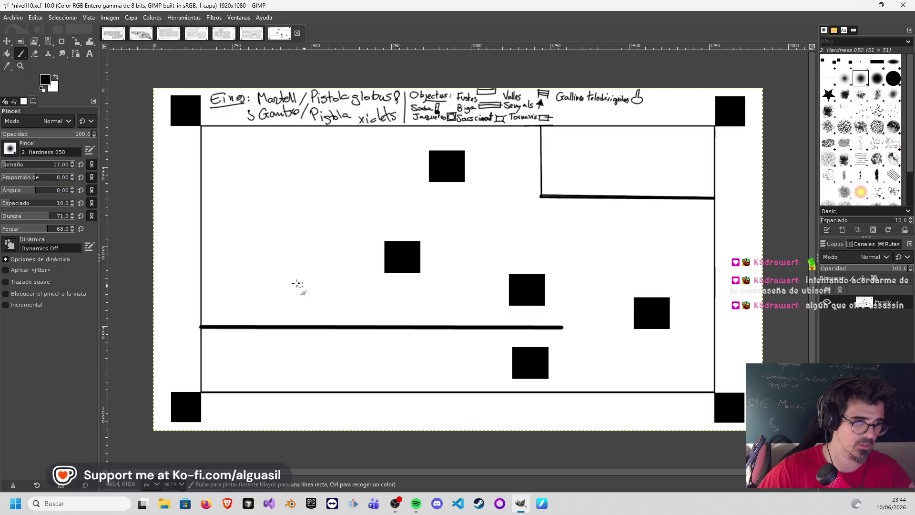
pyautogui.hotkey('ctrl', 'z')
pyautogui.click(73, 166)
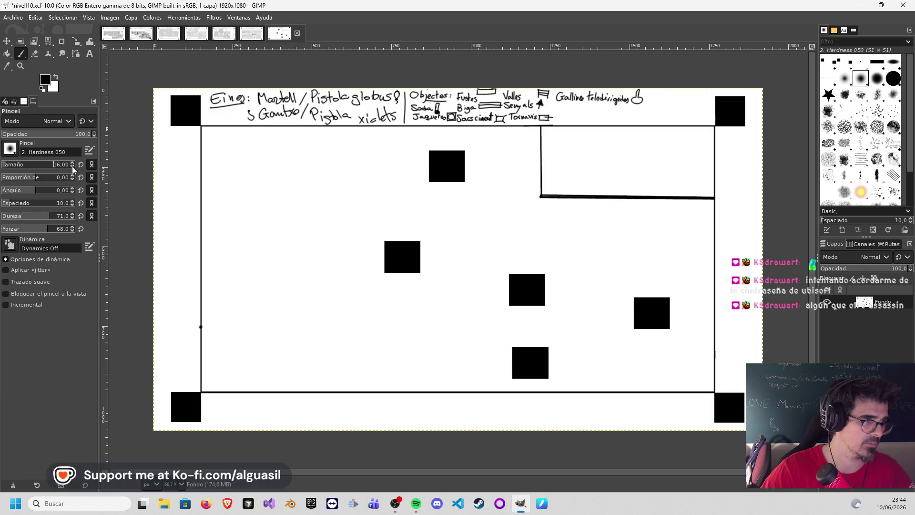
pyautogui.click(72, 166)
pyautogui.click(72, 166)
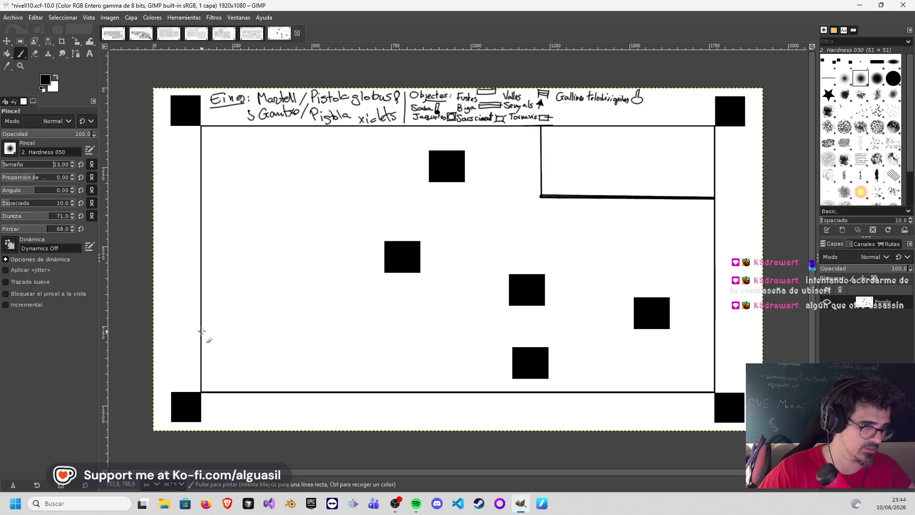
pyautogui.keyDown('shift'); pyautogui.click(556, 330); pyautogui.keyUp('shift')
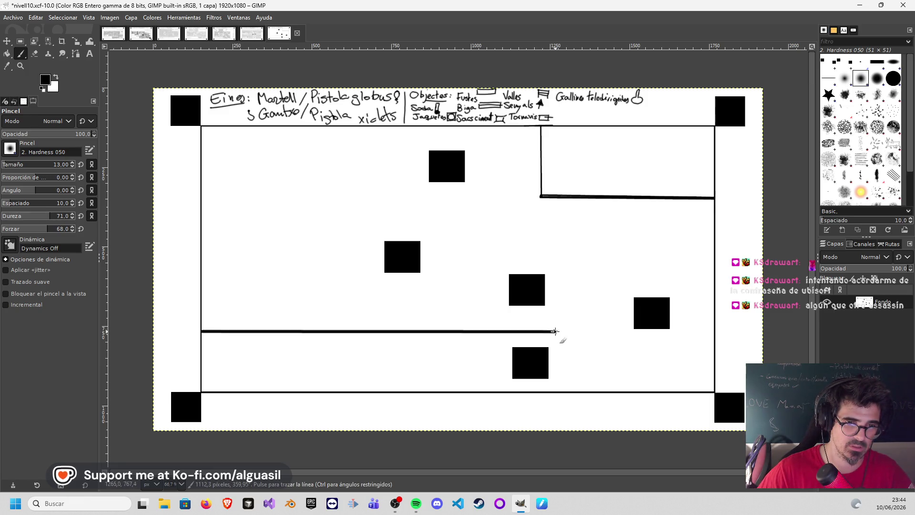
# - Thin the brush to 6 and draw a vertical divider from the ledge to the floor
pyautogui.click(73, 167)
pyautogui.write('6')
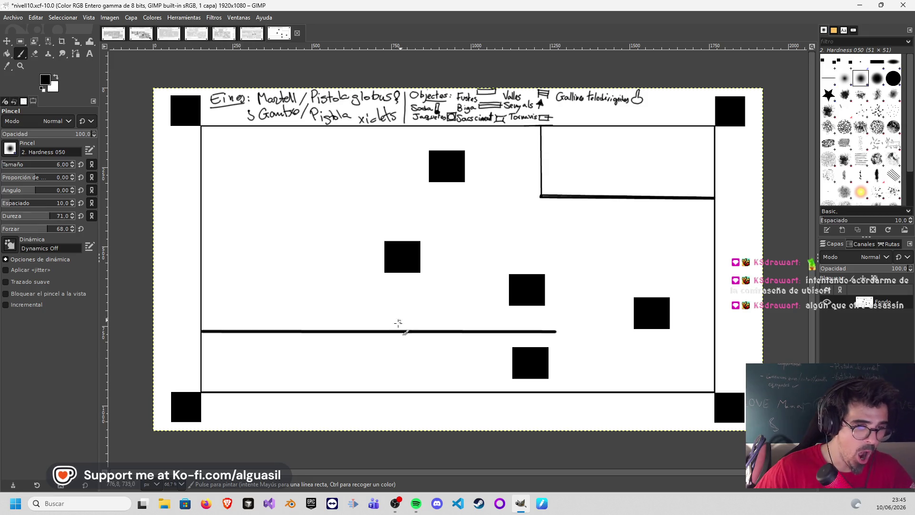
pyautogui.click(425, 331)
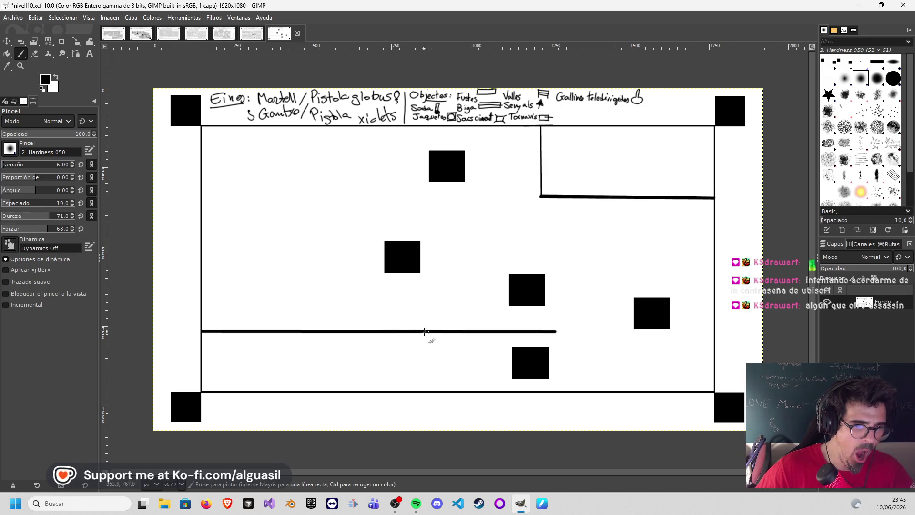
pyautogui.keyDown('shift'); pyautogui.click(424, 391); pyautogui.keyUp('shift')
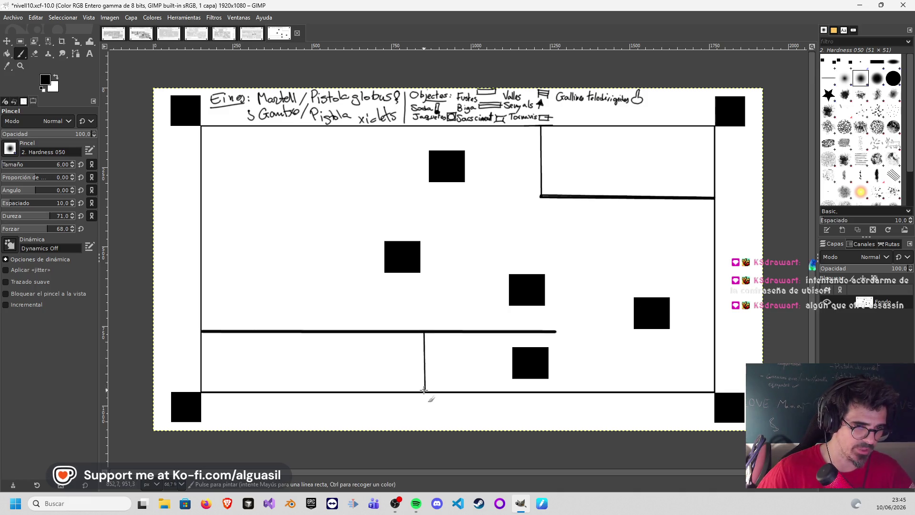
# - Outline the pit box in the lower-left corner and fill it with vertical hatch strokes
pyautogui.click(201, 344)
pyautogui.keyDown('shift'); pyautogui.click(339, 342); pyautogui.keyUp('shift')
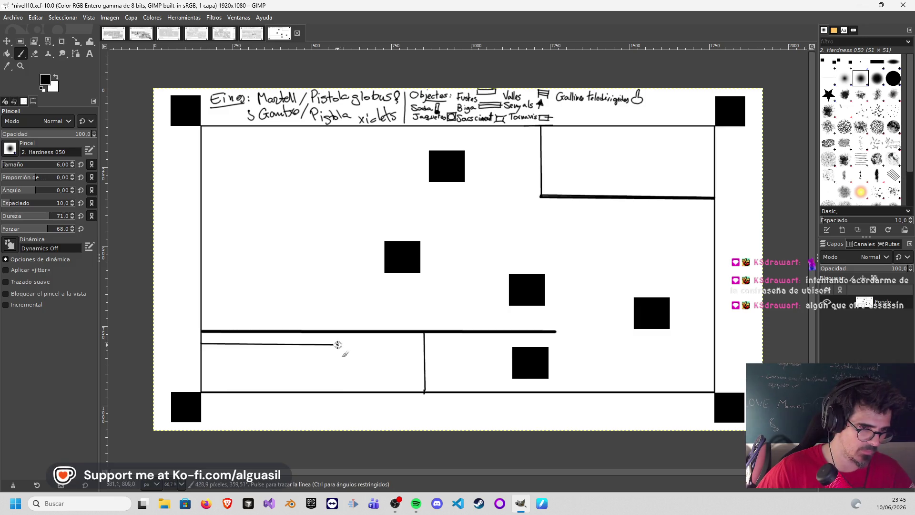
pyautogui.keyDown('shift'); pyautogui.click(342, 389); pyautogui.keyUp('shift')
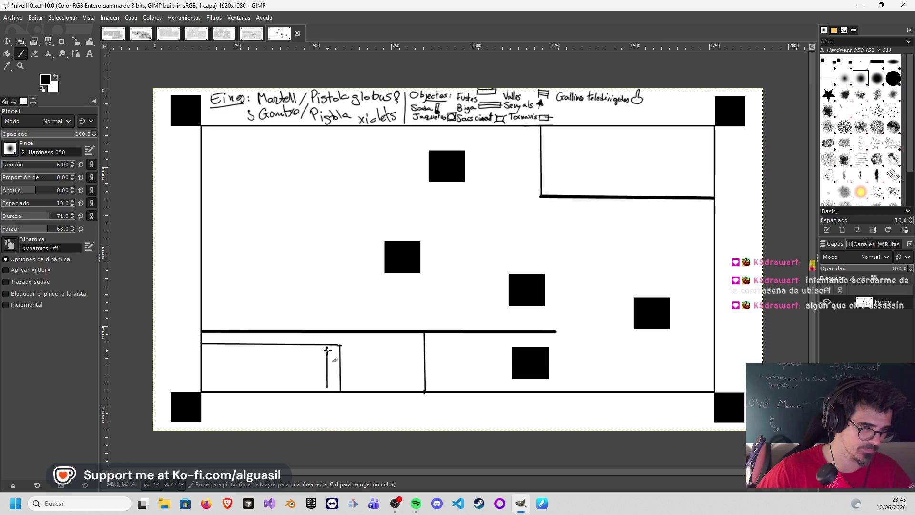
pyautogui.moveTo(282, 345)
pyautogui.mouseDown()
pyautogui.moveTo(280, 390)
pyautogui.moveTo(264, 390)
pyautogui.mouseUp()
pyautogui.moveTo(248, 345); pyautogui.dragTo(246, 385)
pyautogui.moveTo(238, 352); pyautogui.dragTo(238, 384)
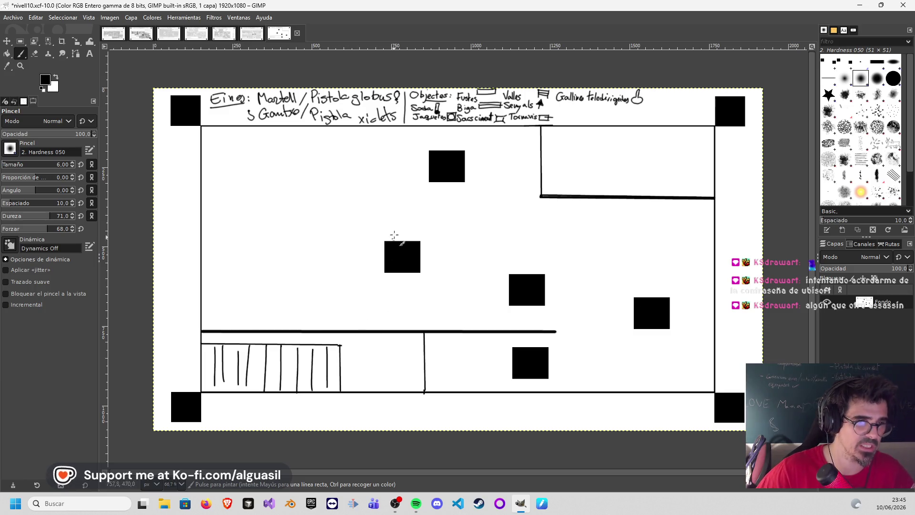
# - Draw a thin bar rectangle with an inner line inside the upper-right enclosure
pyautogui.click(556, 159)
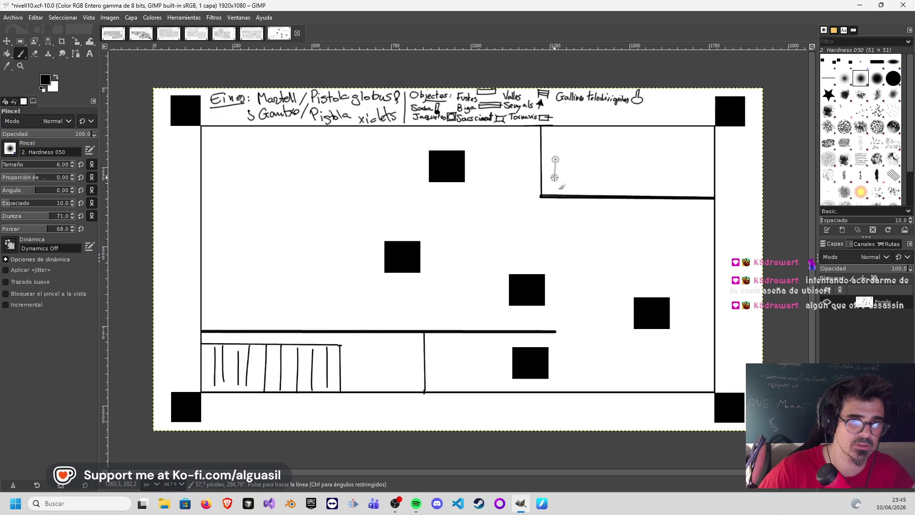
pyautogui.keyDown('shift'); pyautogui.click(659, 181); pyautogui.keyUp('shift')
pyautogui.keyDown('shift'); pyautogui.click(661, 165); pyautogui.keyUp('shift')
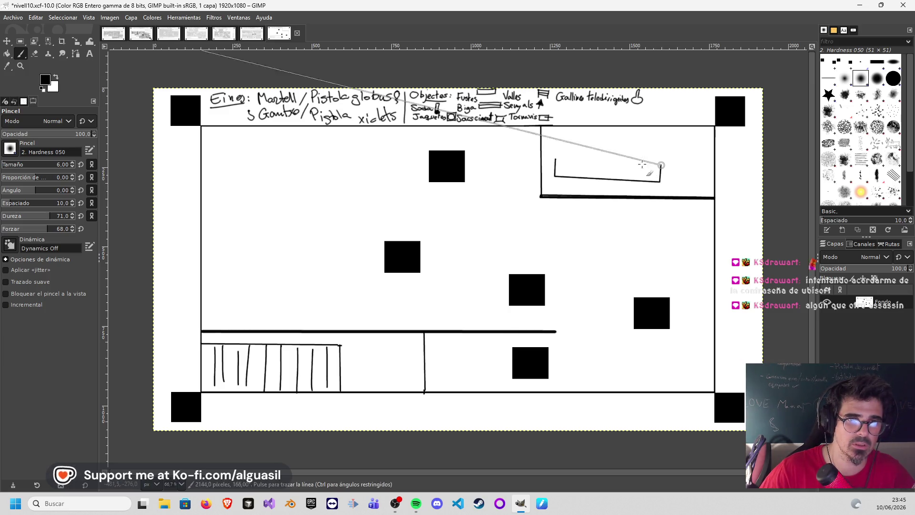
pyautogui.keyDown('shift'); pyautogui.click(556, 160); pyautogui.keyUp('shift')
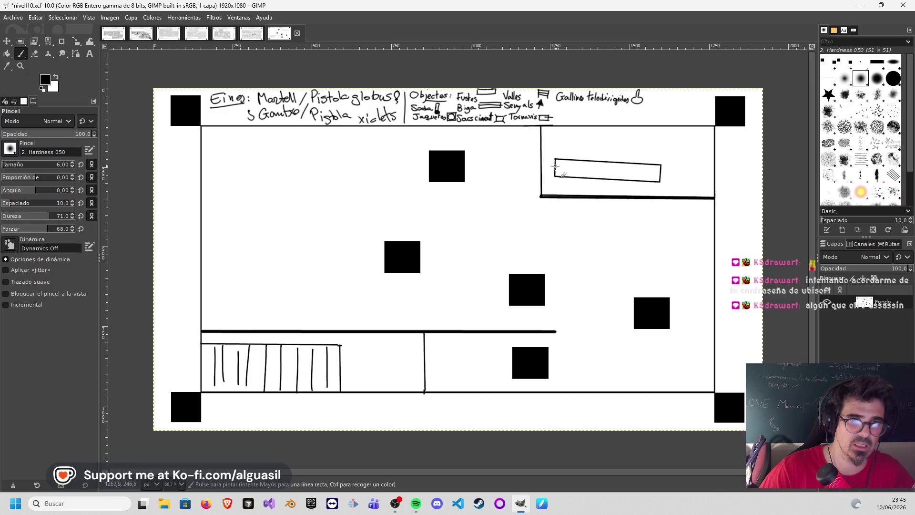
pyautogui.keyDown('shift'); pyautogui.click(661, 170); pyautogui.keyUp('shift')
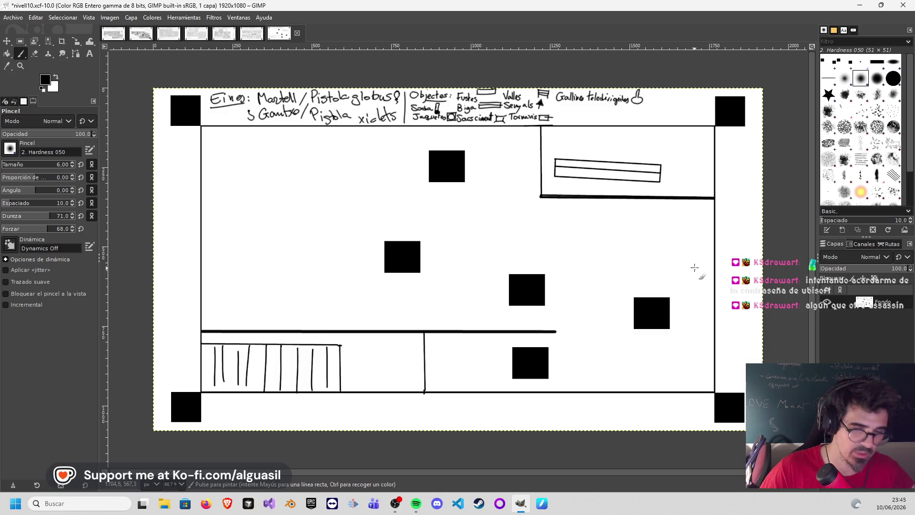
# - Draw the tall door frame against the room's right wall
pyautogui.click(714, 253)
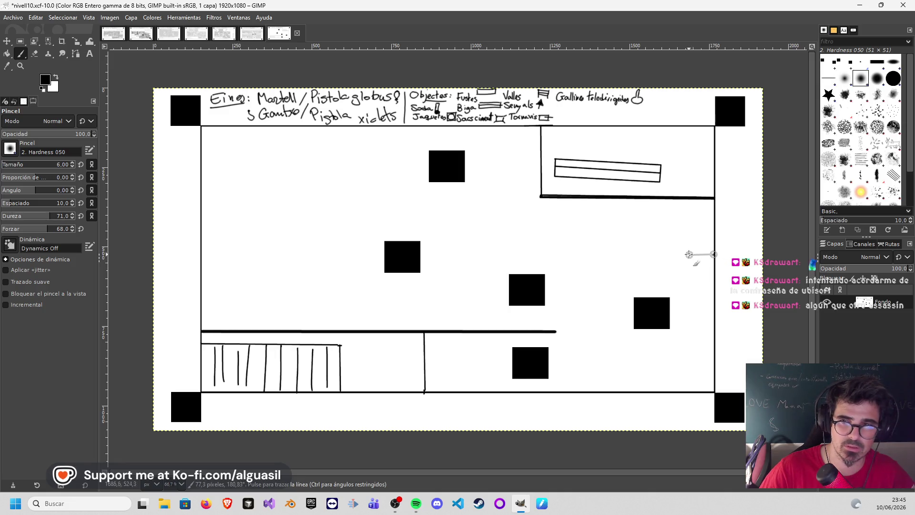
pyautogui.keyDown('shift'); pyautogui.click(667, 254); pyautogui.keyUp('shift')
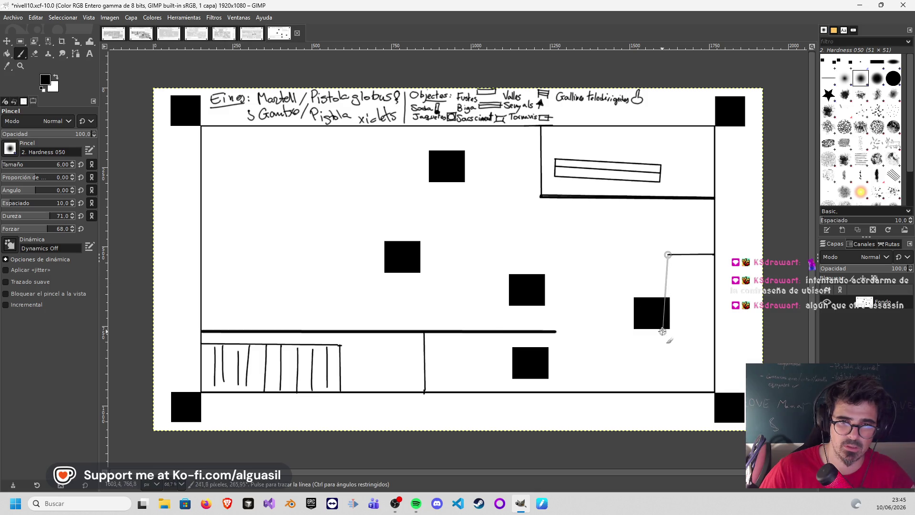
pyautogui.keyDown('shift'); pyautogui.click(668, 364); pyautogui.keyUp('shift')
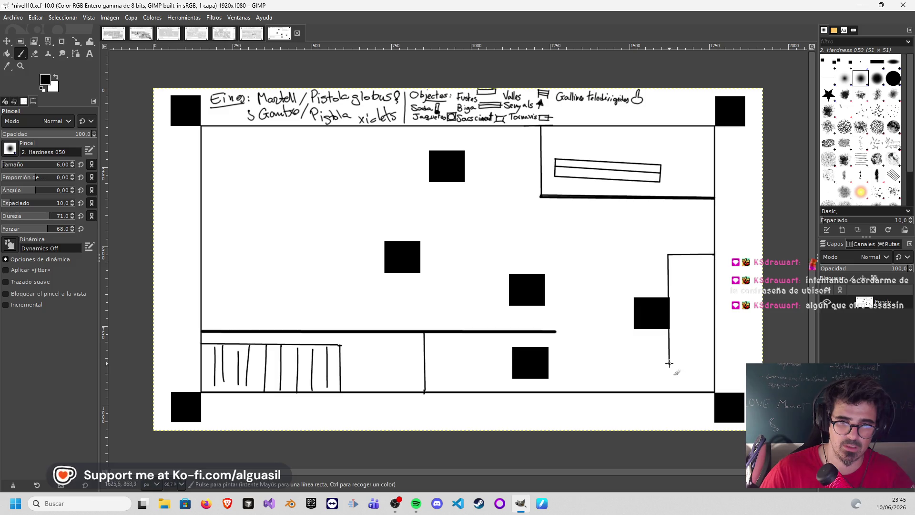
pyautogui.keyDown('shift'); pyautogui.click(713, 364); pyautogui.keyUp('shift')
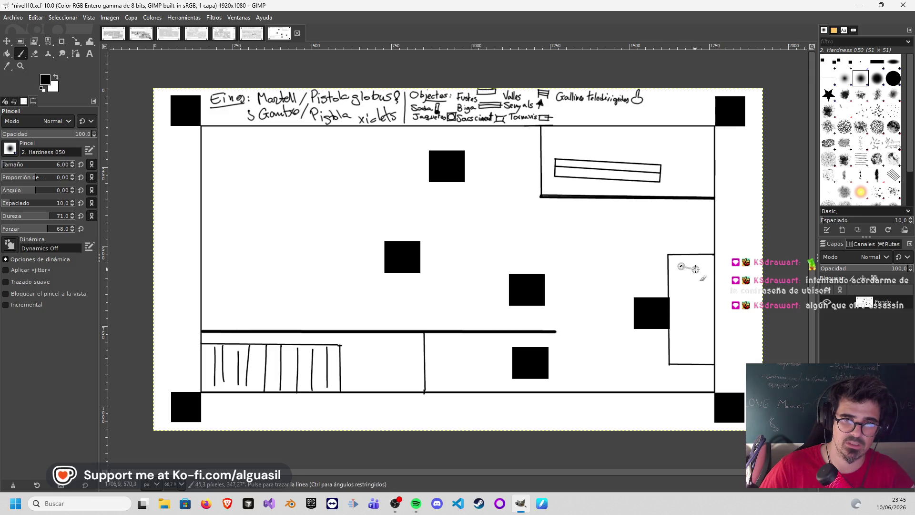
# - Add a slim inner panel inside the door frame with a vertical line through it
pyautogui.click(677, 265)
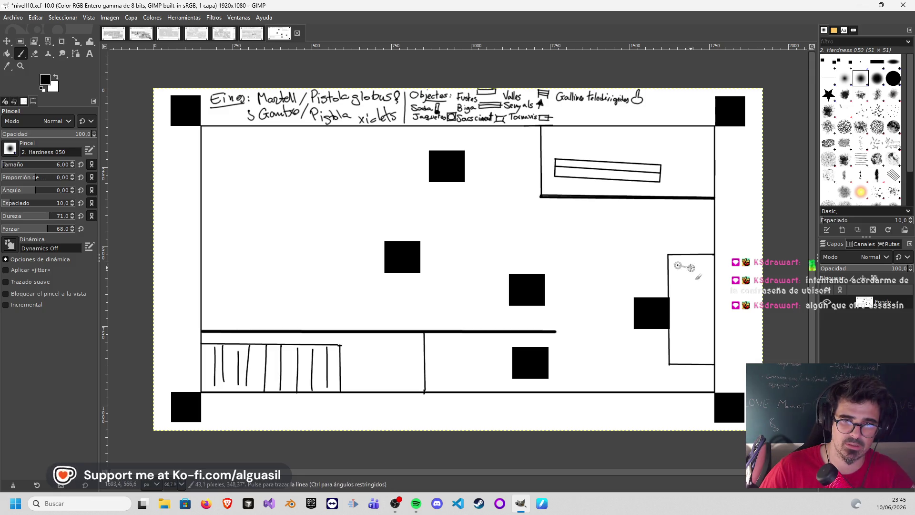
pyautogui.keyDown('shift'); pyautogui.click(698, 265); pyautogui.keyUp('shift')
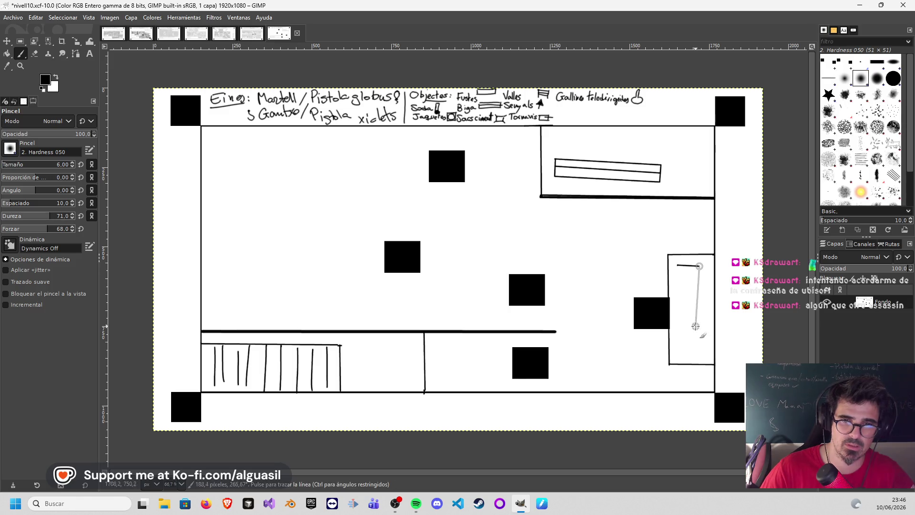
pyautogui.keyDown('shift'); pyautogui.click(701, 357); pyautogui.keyUp('shift')
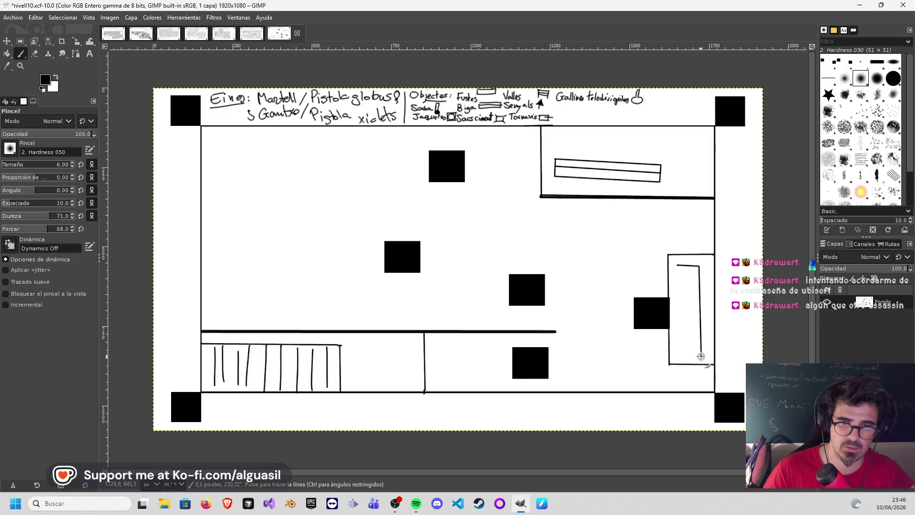
pyautogui.keyDown('shift'); pyautogui.click(682, 355); pyautogui.keyUp('shift')
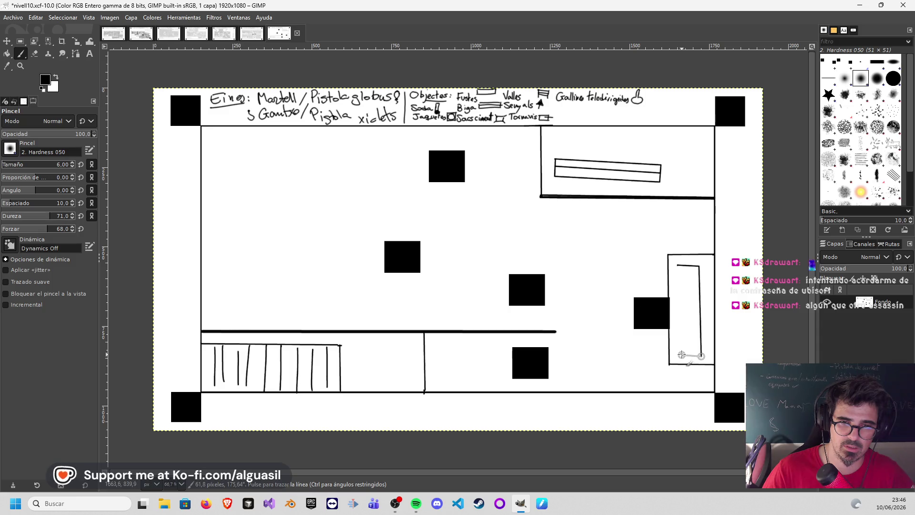
pyautogui.keyDown('shift'); pyautogui.click(677, 266); pyautogui.keyUp('shift')
pyautogui.click(687, 265)
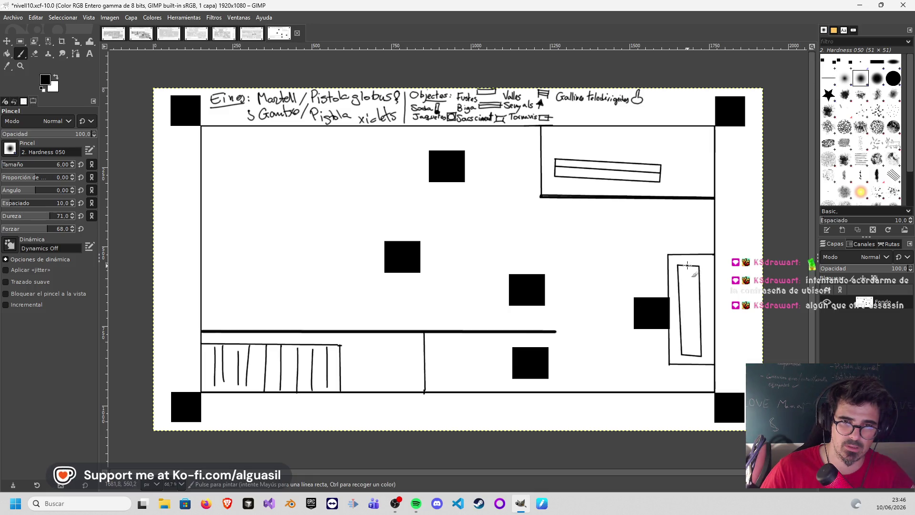
pyautogui.keyDown('shift'); pyautogui.click(689, 354); pyautogui.keyUp('shift')
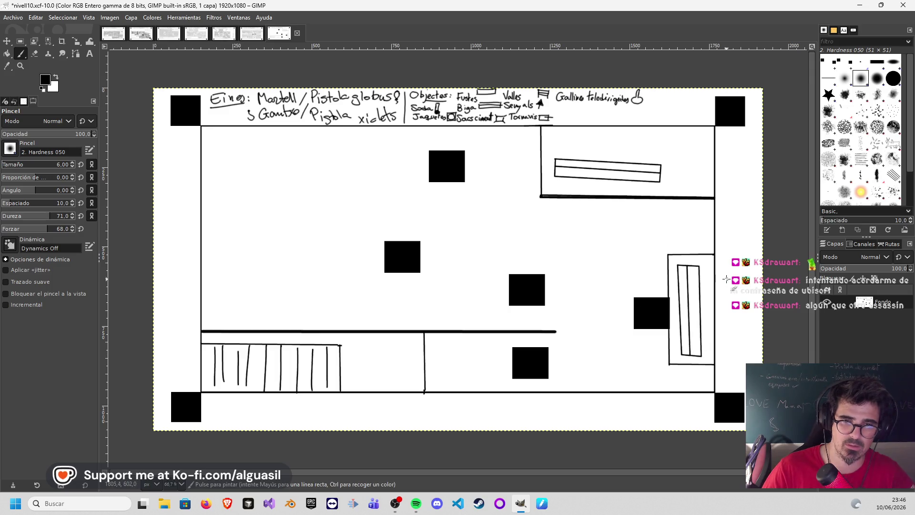
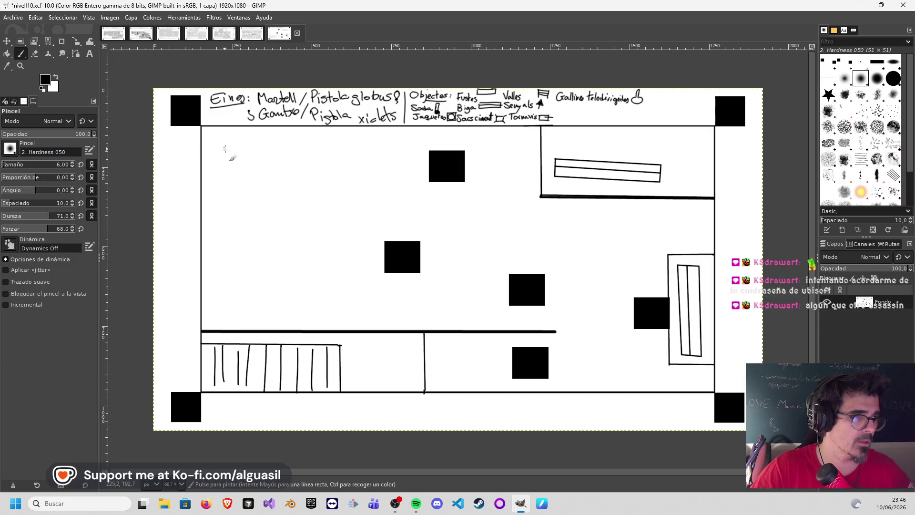
# - Draw a straight-lined rectangle against the left wall and a small bracket shape inside it
pyautogui.click(201, 149)
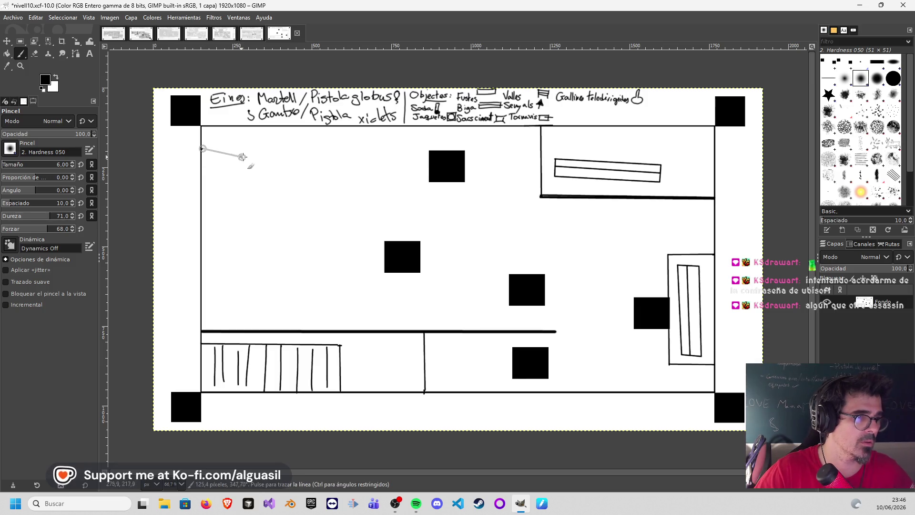
pyautogui.keyDown('shift'); pyautogui.click(265, 150); pyautogui.keyUp('shift')
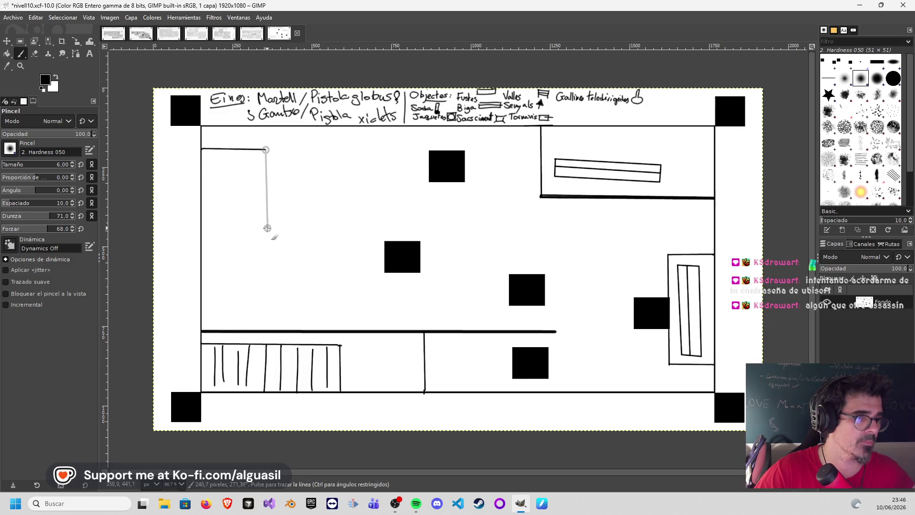
pyautogui.keyDown('shift'); pyautogui.click(265, 231); pyautogui.keyUp('shift')
pyautogui.keyDown('shift'); pyautogui.click(201, 230); pyautogui.keyUp('shift')
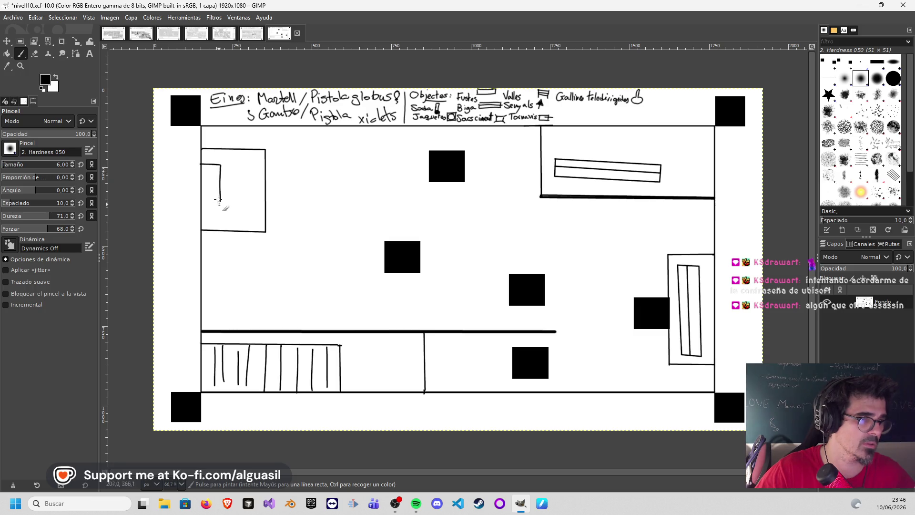
pyautogui.moveTo(221, 166); pyautogui.dragTo(223, 186)
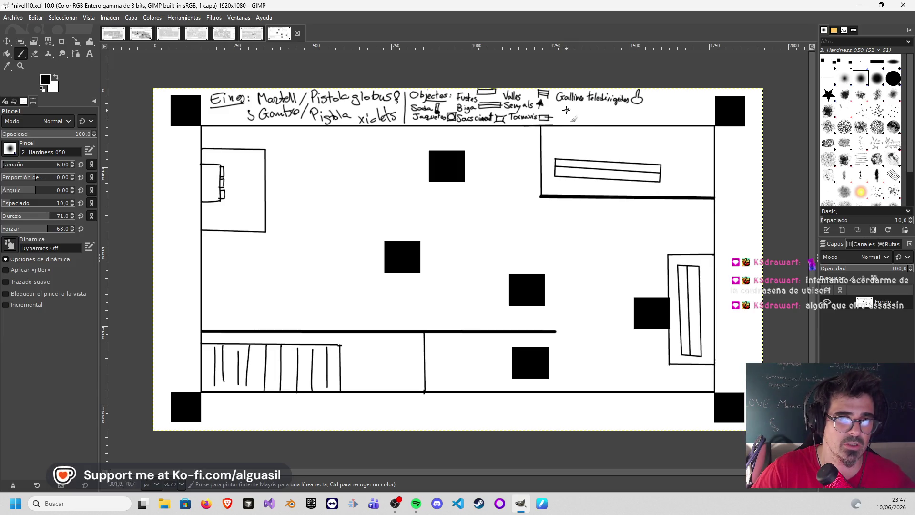
# - Write the 'Expenedora' legend label and sketch a small tabbed cabinet icon beside it
pyautogui.moveTo(573, 116); pyautogui.dragTo(597, 120)
pyautogui.hotkey('ctrl', 'z')
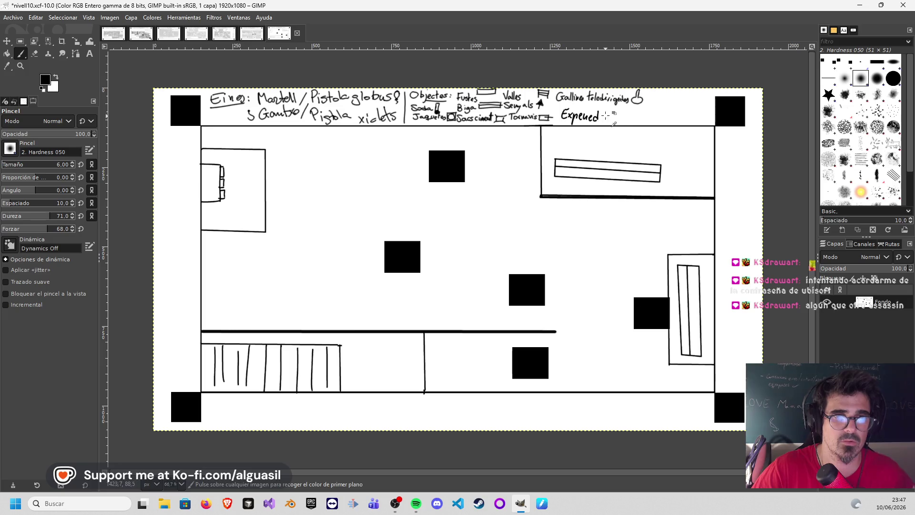
pyautogui.moveTo(614, 117); pyautogui.dragTo(630, 111)
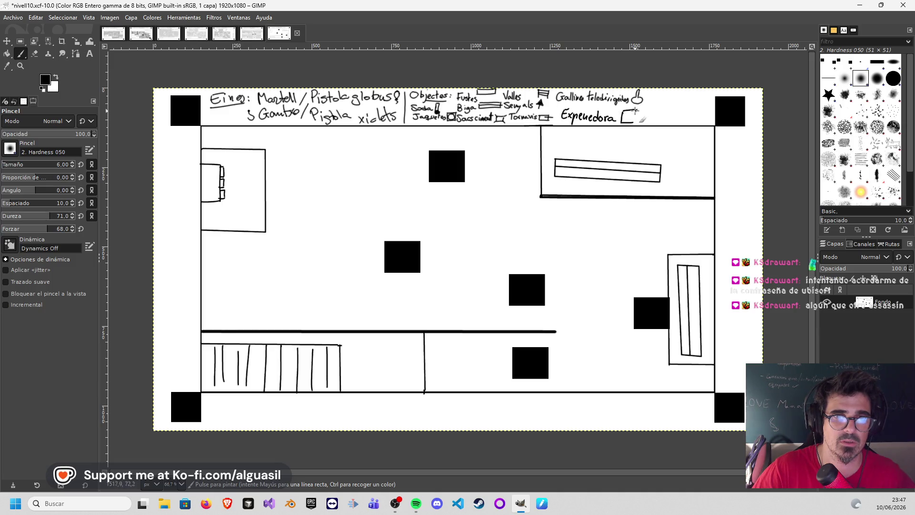
pyautogui.hotkey('ctrl', 'z')
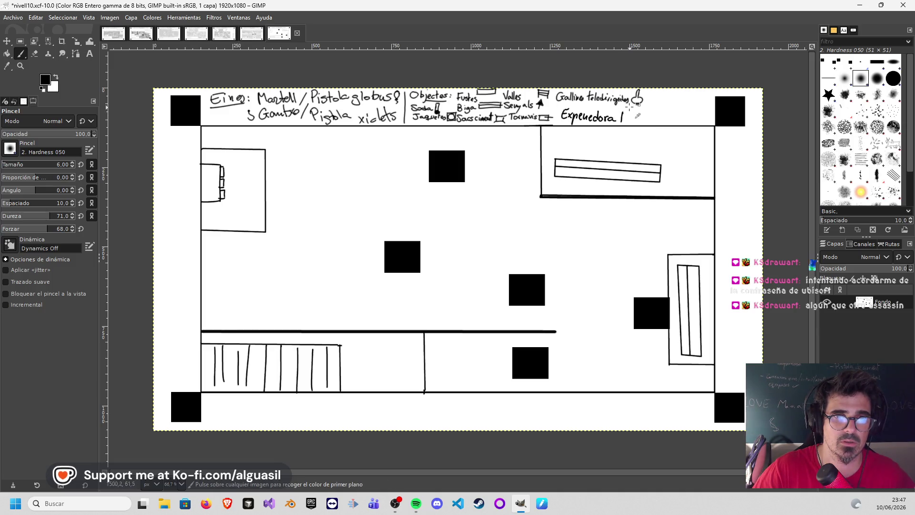
pyautogui.moveTo(628, 107); pyautogui.dragTo(619, 120)
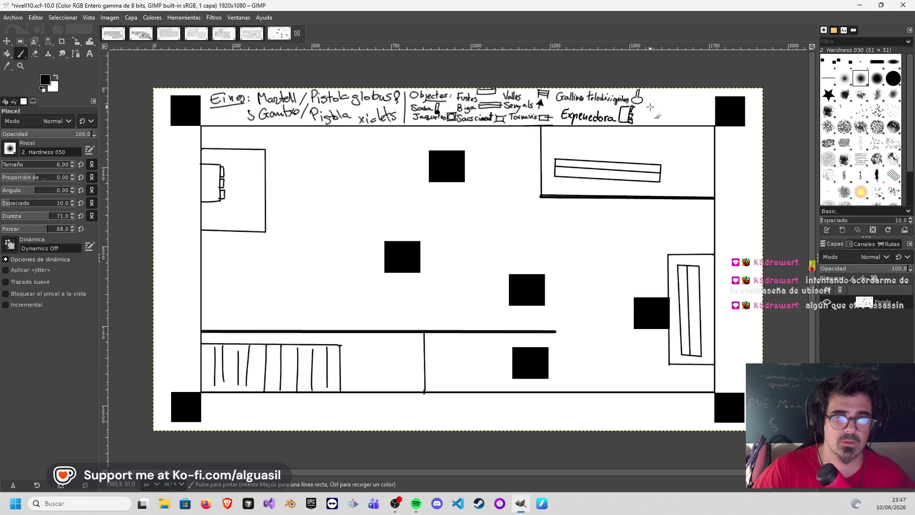
pyautogui.press('ctrl')
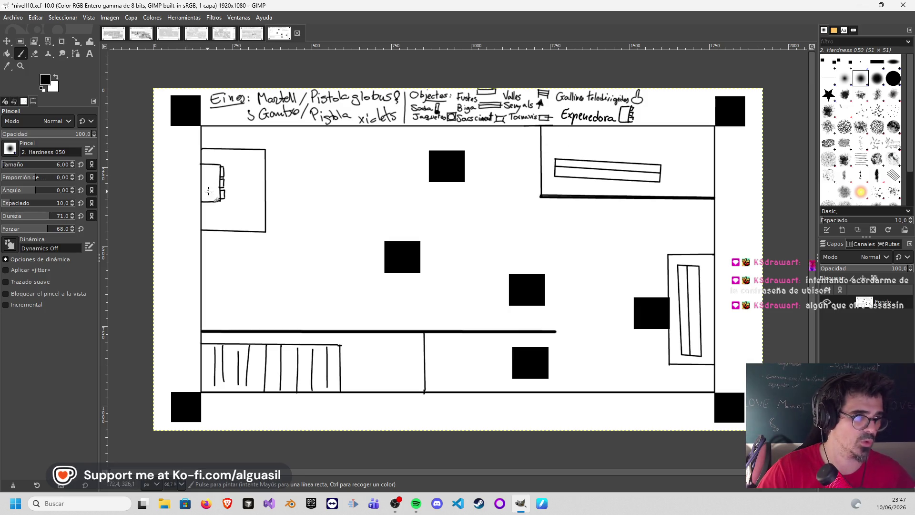
# - Handwrite 'Recompenses!' left of the box, outside the left wall
pyautogui.moveTo(160, 162)
pyautogui.mouseDown()
pyautogui.moveTo(160, 176)
pyautogui.moveTo(167, 170)
pyautogui.mouseUp()
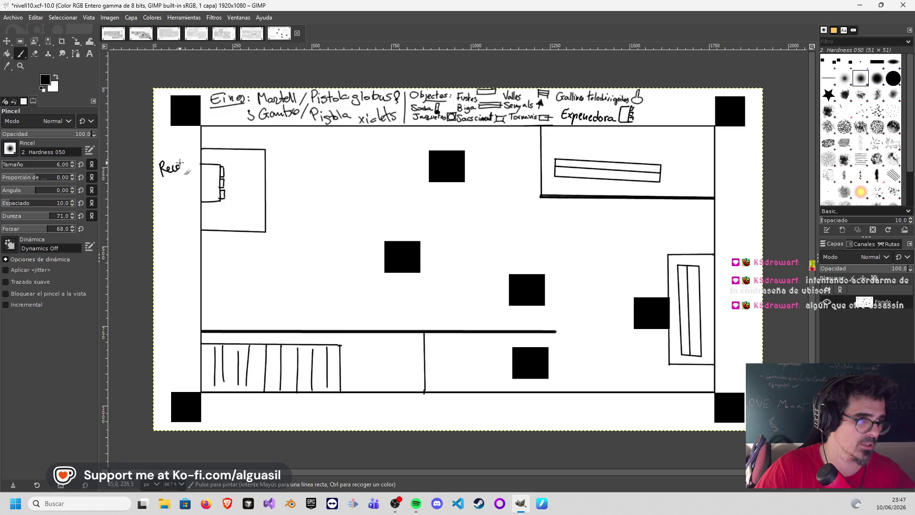
pyautogui.moveTo(191, 165); pyautogui.dragTo(194, 153)
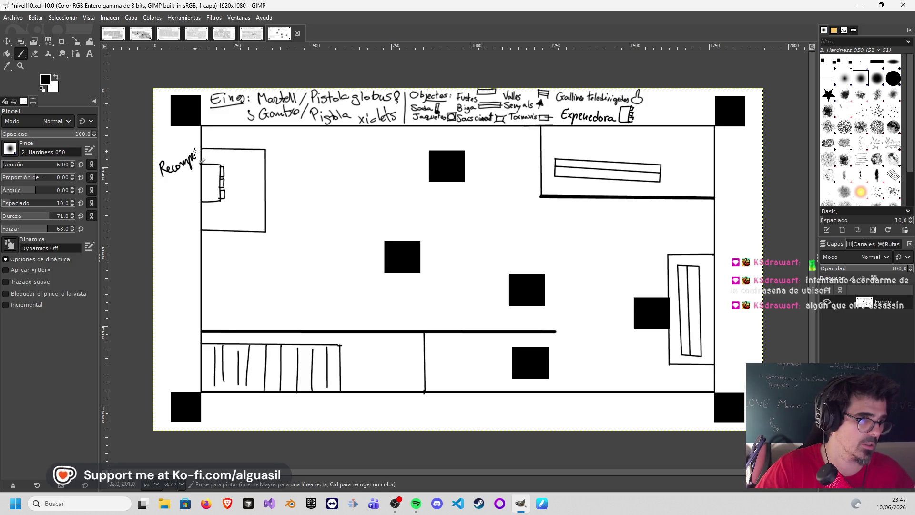
pyautogui.moveTo(218, 141); pyautogui.dragTo(219, 146)
pyautogui.click(222, 149)
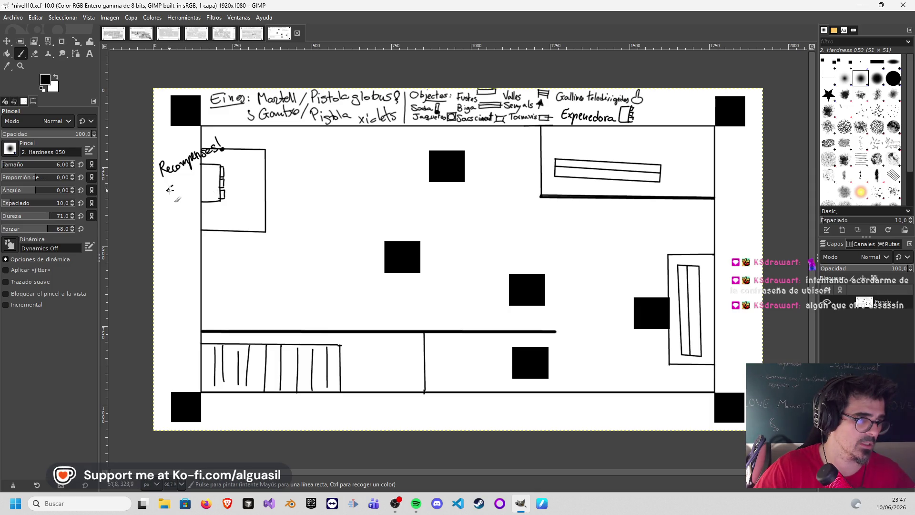
# - Sketch a framed hammer beneath the 'Recompenses!' label, redoing its handle
pyautogui.moveTo(176, 191); pyautogui.dragTo(178, 185)
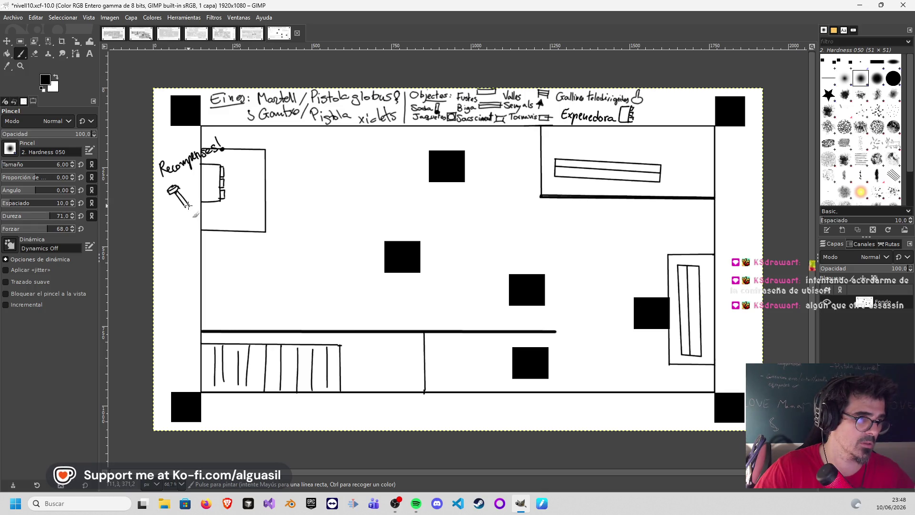
pyautogui.hotkey('ctrl', 'z')
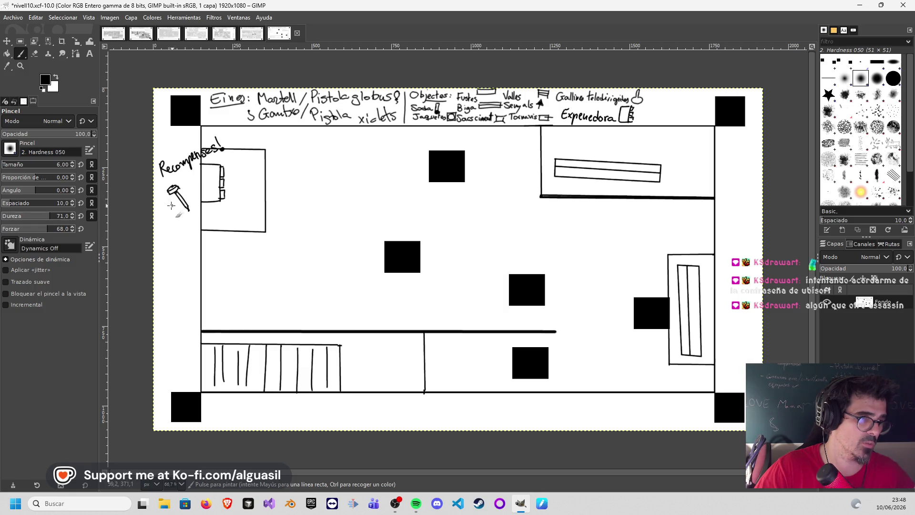
pyautogui.hotkey('ctrl', 'z')
pyautogui.hotkey('ctrl', 'z')
pyautogui.moveTo(175, 213); pyautogui.dragTo(173, 205)
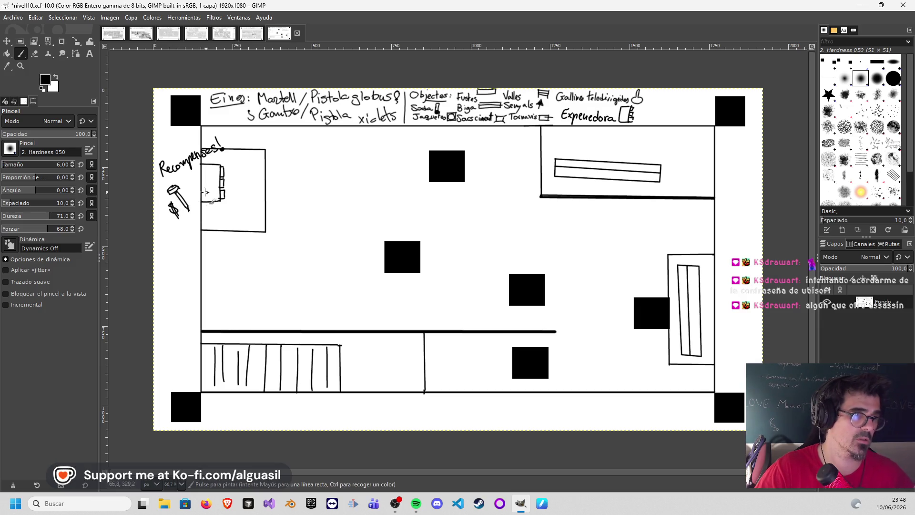
pyautogui.moveTo(177, 178)
pyautogui.mouseDown()
pyautogui.moveTo(160, 191)
pyautogui.moveTo(163, 206)
pyautogui.moveTo(195, 205)
pyautogui.mouseUp()
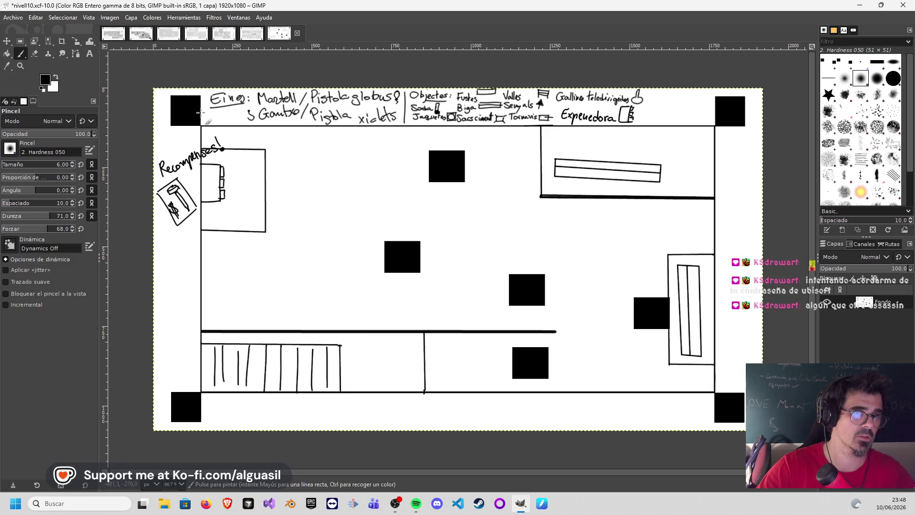
# - Switch to the Airbrush with a light grey bebebe foreground colour
pyautogui.rightClick(21, 54)
pyautogui.click(40, 70)
pyautogui.click(45, 79)
pyautogui.moveTo(29, 122); pyautogui.dragTo(11, 55)
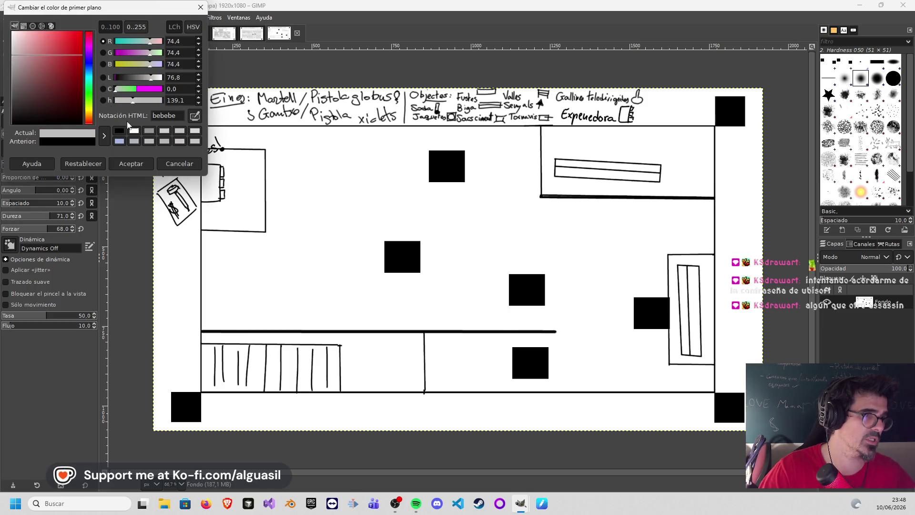
pyautogui.click(143, 164)
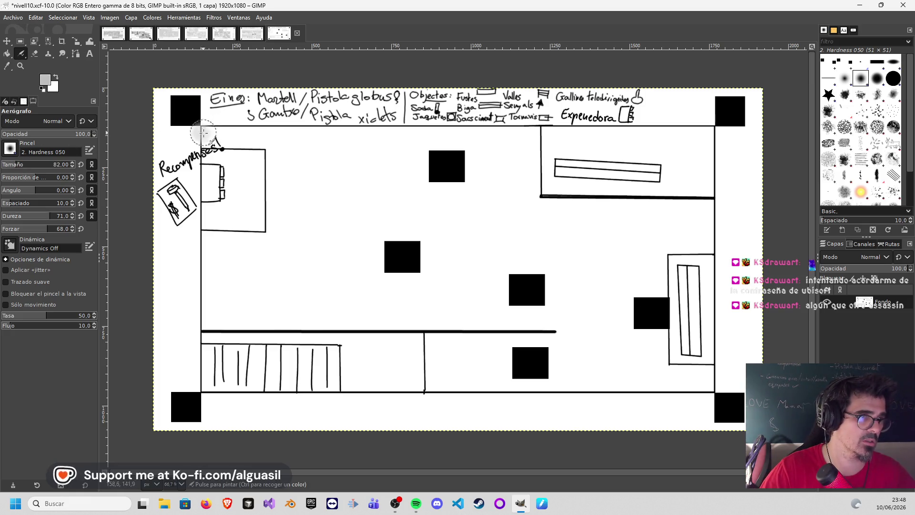
# - Spray soft grey over the floor area around the black blocks and reward box
pyautogui.moveTo(215, 136)
pyautogui.mouseDown()
pyautogui.moveTo(272, 136)
pyautogui.moveTo(312, 153)
pyautogui.moveTo(282, 224)
pyautogui.moveTo(257, 245)
pyautogui.moveTo(220, 246)
pyautogui.moveTo(217, 329)
pyautogui.moveTo(237, 253)
pyautogui.mouseUp()
pyautogui.hotkey('ctrl', 'z')
pyautogui.moveTo(275, 152)
pyautogui.mouseDown()
pyautogui.moveTo(286, 131)
pyautogui.moveTo(290, 162)
pyautogui.moveTo(272, 238)
pyautogui.moveTo(209, 243)
pyautogui.moveTo(217, 264)
pyautogui.moveTo(300, 253)
pyautogui.moveTo(355, 218)
pyautogui.moveTo(359, 276)
pyautogui.moveTo(355, 264)
pyautogui.moveTo(316, 291)
pyautogui.moveTo(211, 254)
pyautogui.moveTo(207, 313)
pyautogui.moveTo(337, 319)
pyautogui.moveTo(249, 320)
pyautogui.moveTo(256, 307)
pyautogui.moveTo(496, 271)
pyautogui.moveTo(495, 305)
pyautogui.moveTo(456, 313)
pyautogui.moveTo(408, 298)
pyautogui.moveTo(367, 312)
pyautogui.moveTo(481, 318)
pyautogui.moveTo(521, 206)
pyautogui.moveTo(439, 239)
pyautogui.moveTo(390, 221)
pyautogui.moveTo(439, 195)
pyautogui.moveTo(445, 224)
pyautogui.moveTo(521, 184)
pyautogui.moveTo(531, 147)
pyautogui.moveTo(501, 133)
pyautogui.moveTo(418, 134)
pyautogui.moveTo(505, 143)
pyautogui.moveTo(512, 167)
pyautogui.moveTo(479, 150)
pyautogui.moveTo(429, 193)
pyautogui.moveTo(433, 159)
pyautogui.moveTo(341, 205)
pyautogui.moveTo(302, 205)
pyautogui.moveTo(319, 133)
pyautogui.moveTo(403, 139)
pyautogui.moveTo(319, 148)
pyautogui.moveTo(408, 201)
pyautogui.moveTo(607, 215)
pyautogui.moveTo(702, 210)
pyautogui.moveTo(704, 242)
pyautogui.moveTo(553, 227)
pyautogui.moveTo(527, 259)
pyautogui.moveTo(563, 267)
pyautogui.moveTo(556, 286)
pyautogui.moveTo(490, 316)
pyautogui.moveTo(576, 312)
pyautogui.moveTo(562, 355)
pyautogui.moveTo(516, 336)
pyautogui.moveTo(434, 334)
pyautogui.moveTo(435, 363)
pyautogui.moveTo(440, 382)
pyautogui.moveTo(506, 366)
pyautogui.moveTo(470, 344)
pyautogui.moveTo(466, 364)
pyautogui.moveTo(502, 379)
pyautogui.moveTo(578, 370)
pyautogui.moveTo(680, 383)
pyautogui.moveTo(707, 374)
pyautogui.moveTo(658, 368)
pyautogui.moveTo(660, 348)
pyautogui.moveTo(643, 334)
pyautogui.moveTo(636, 360)
pyautogui.moveTo(637, 348)
pyautogui.moveTo(596, 361)
pyautogui.moveTo(598, 306)
pyautogui.moveTo(619, 300)
pyautogui.moveTo(620, 334)
pyautogui.moveTo(655, 289)
pyautogui.moveTo(662, 257)
pyautogui.moveTo(633, 283)
pyautogui.moveTo(601, 291)
pyautogui.moveTo(569, 248)
pyautogui.moveTo(565, 337)
pyautogui.moveTo(596, 310)
pyautogui.moveTo(589, 229)
pyautogui.moveTo(676, 228)
pyautogui.moveTo(620, 221)
pyautogui.moveTo(681, 213)
pyautogui.moveTo(546, 208)
pyautogui.moveTo(522, 219)
pyautogui.moveTo(543, 255)
pyautogui.moveTo(451, 267)
pyautogui.moveTo(419, 215)
pyautogui.moveTo(384, 212)
pyautogui.moveTo(358, 167)
pyautogui.moveTo(341, 187)
pyautogui.mouseUp()
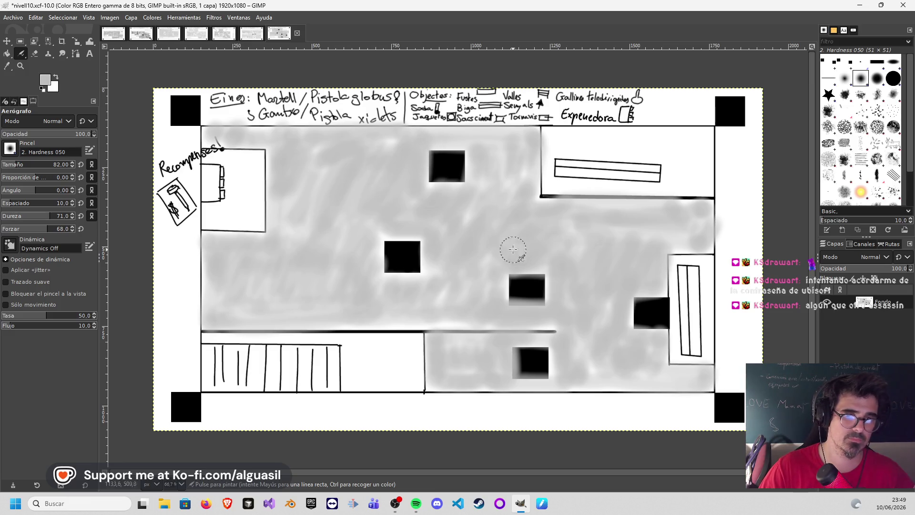
pyautogui.moveTo(445, 279)
pyautogui.mouseDown()
pyautogui.moveTo(381, 317)
pyautogui.moveTo(488, 308)
pyautogui.mouseUp()
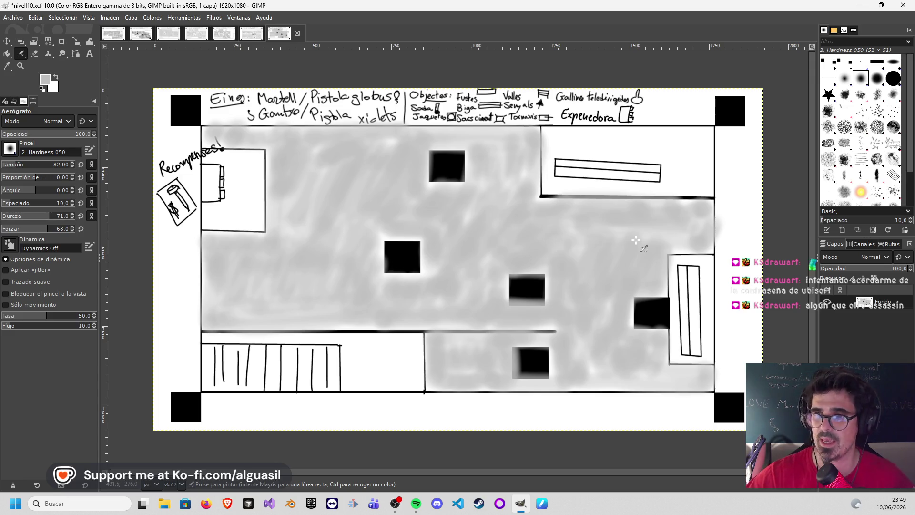
# - Save the map with Archivo > Guardar and return to the size-6 black Paintbrush
pyautogui.click(10, 19)
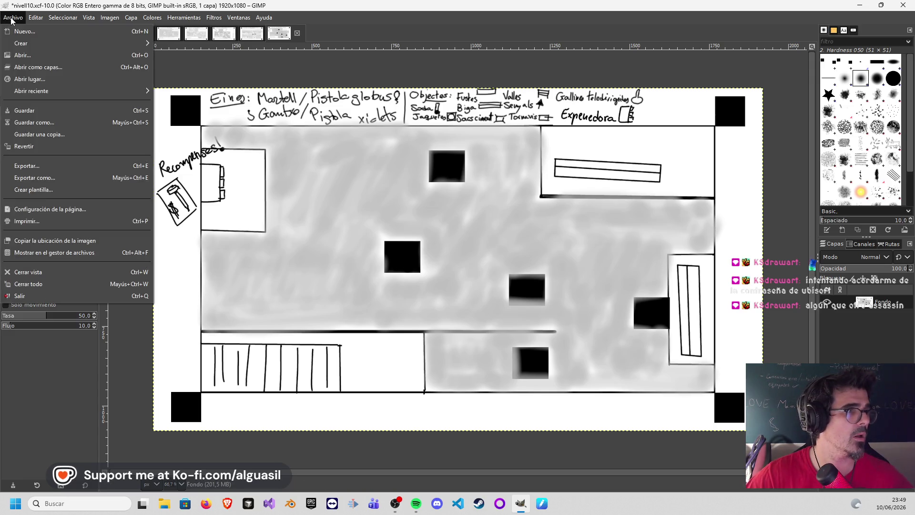
pyautogui.click(25, 114)
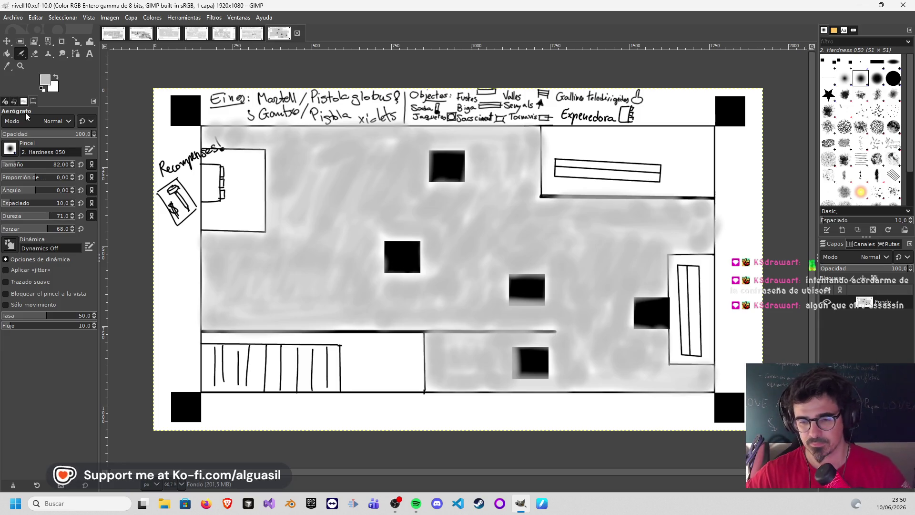
pyautogui.press('p')
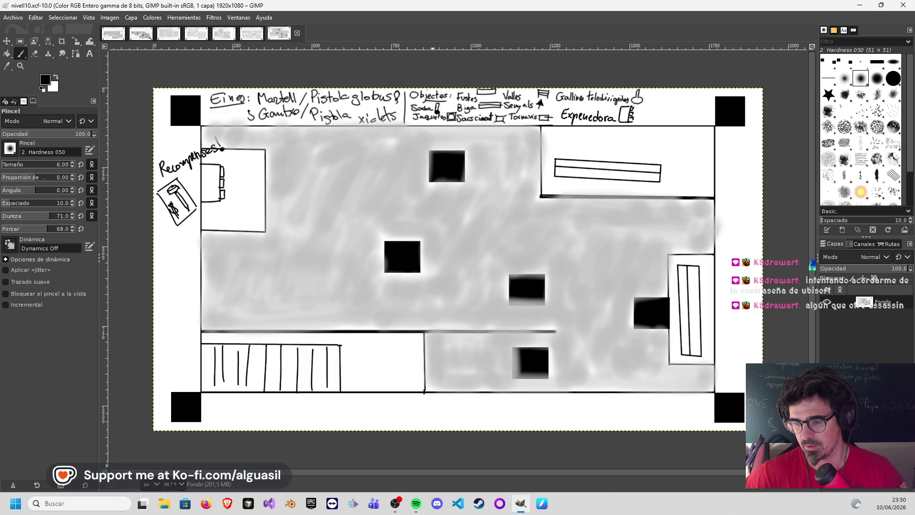
pyautogui.hotkey('alt', 'Tab')
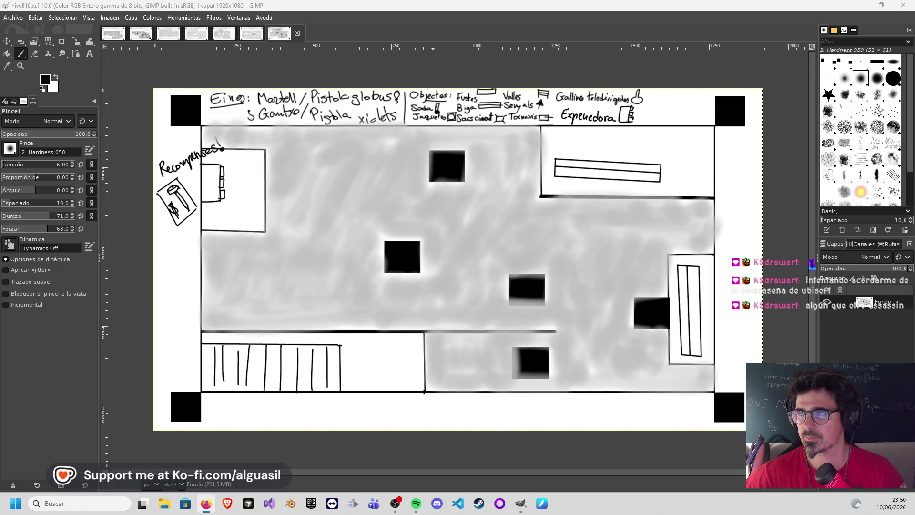